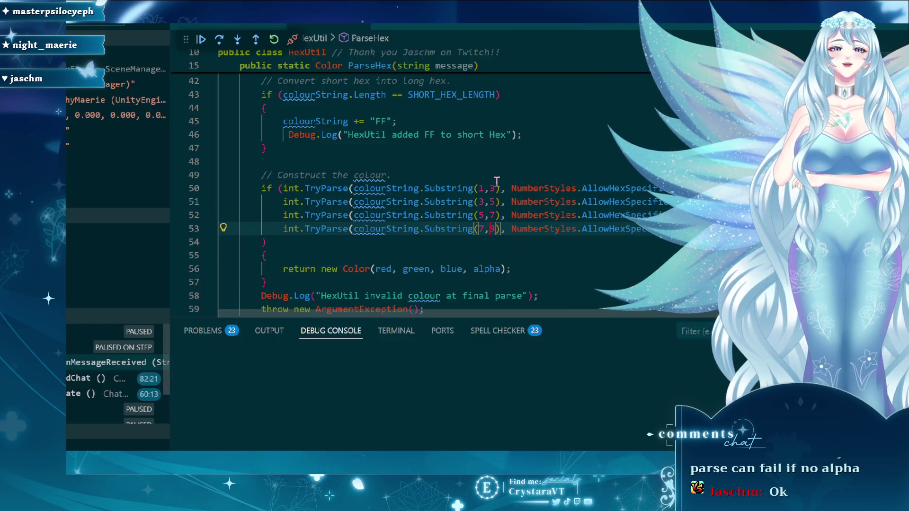
- Select the TryParse condition on line 50 of ParseHex to reuse it
scroll(488, 185, up, 2)
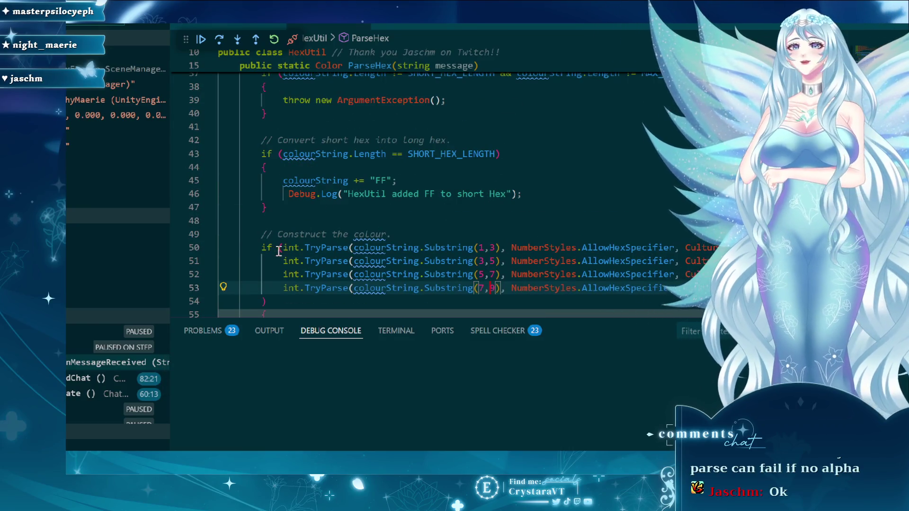
click(282, 248)
text(()
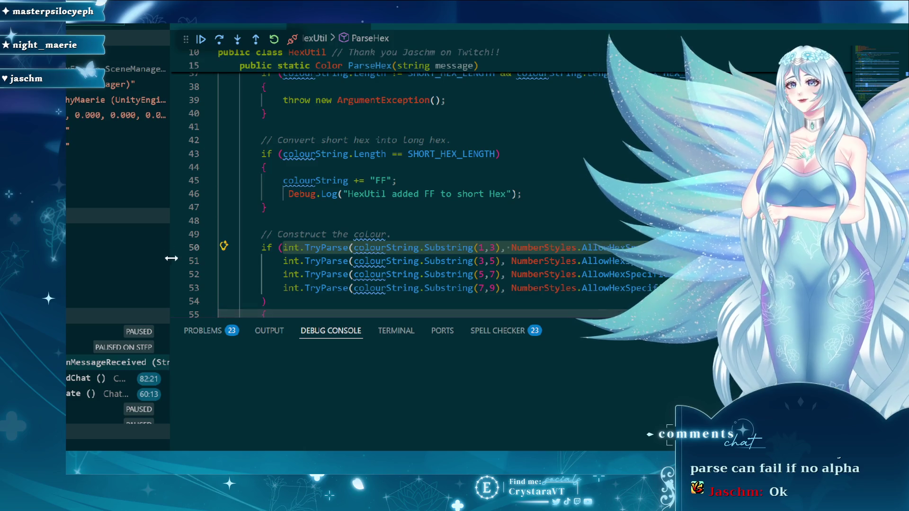
click(176, 247)
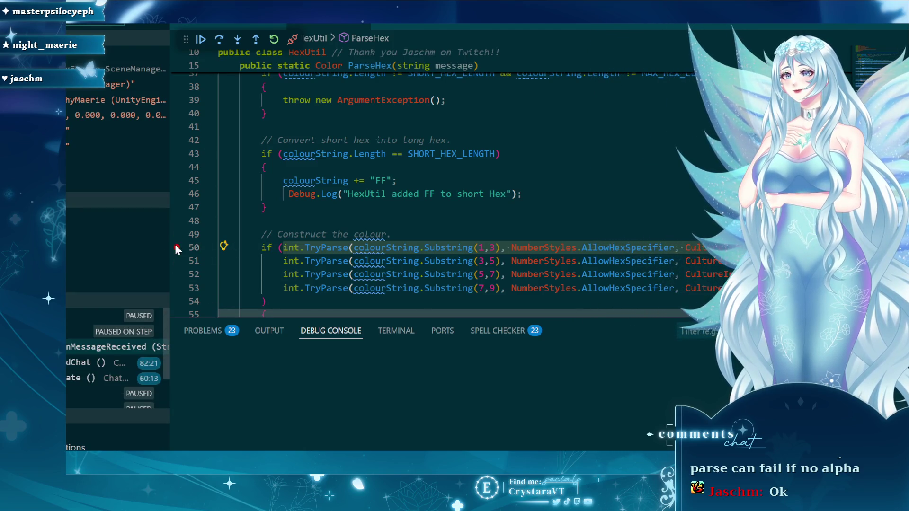
click(177, 247)
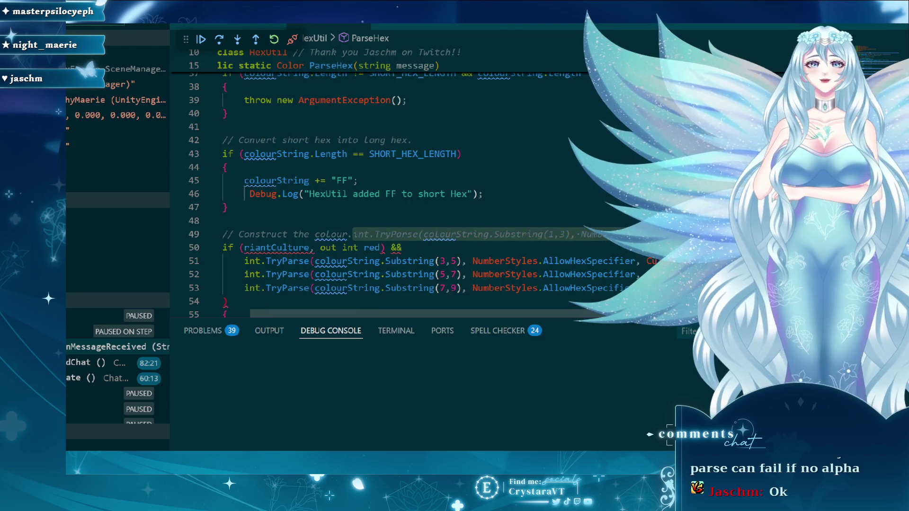
scroll(510, 242, right, 2)
click(311, 257)
key(Up)
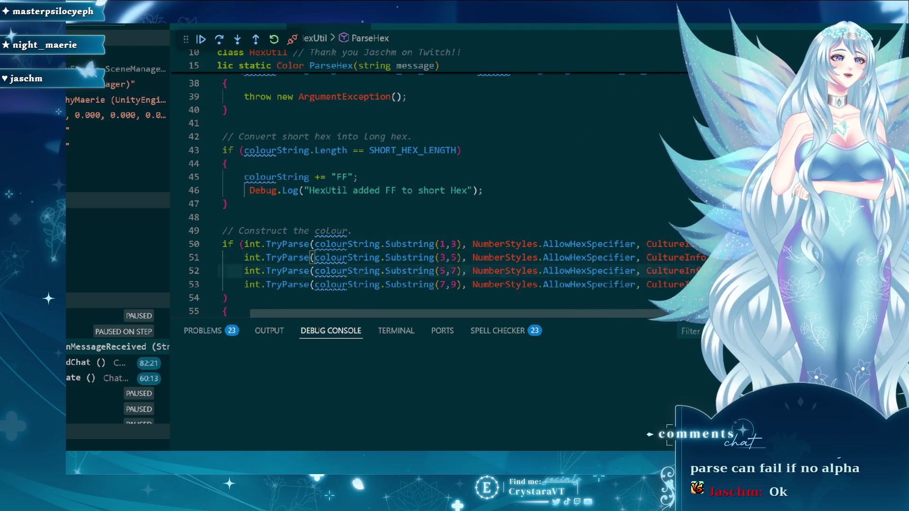
scroll(426, 190, right, 4)
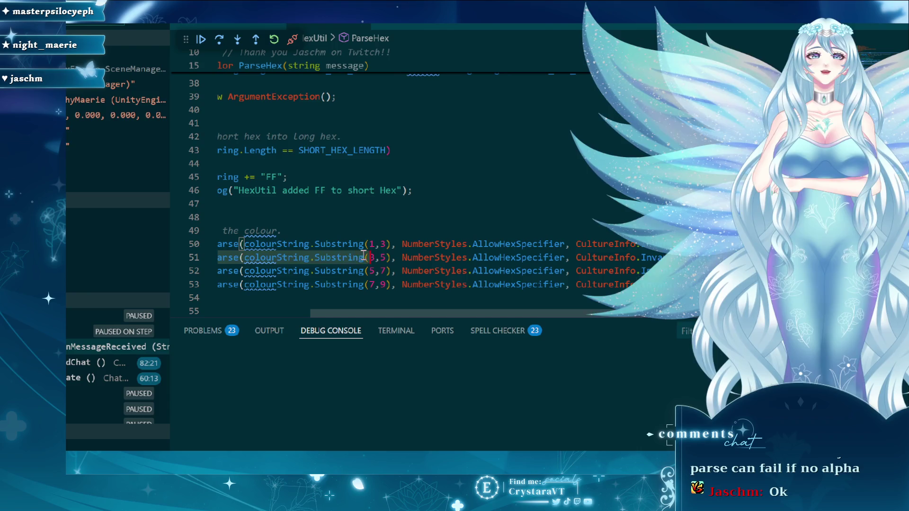
drag(520, 244, 279, 241)
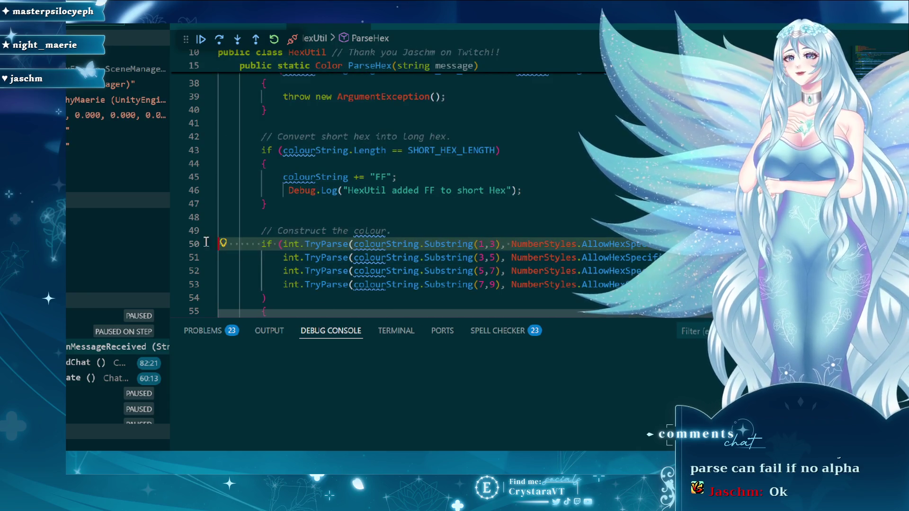
click(285, 241)
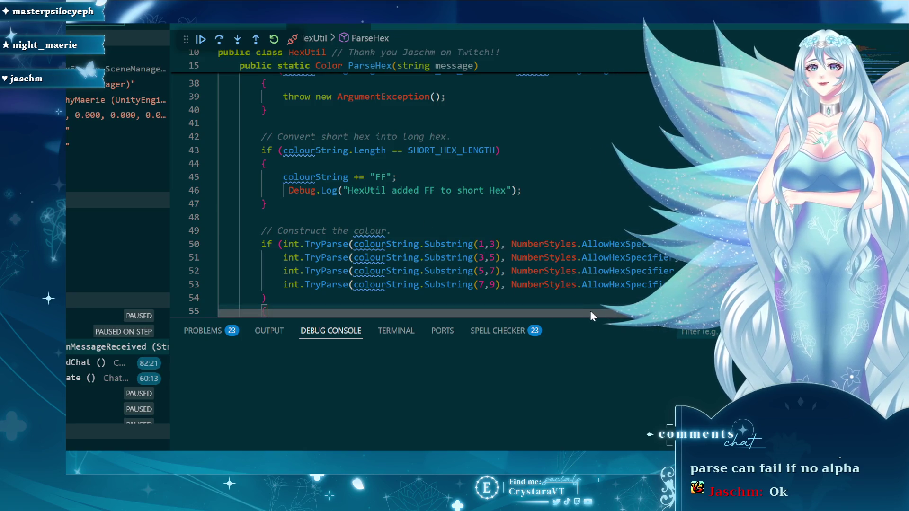
scroll(509, 308, right, 5)
scroll(473, 308, left, 5)
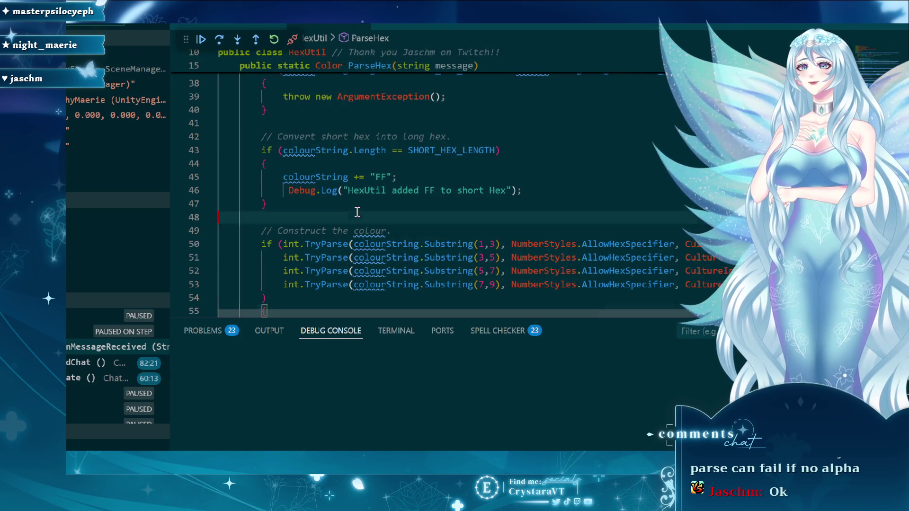
- Paste the int.TryParse(colourString.Substring(1,3)…) call onto a new indented line 49
click(409, 232)
key(Return)
key(Up)
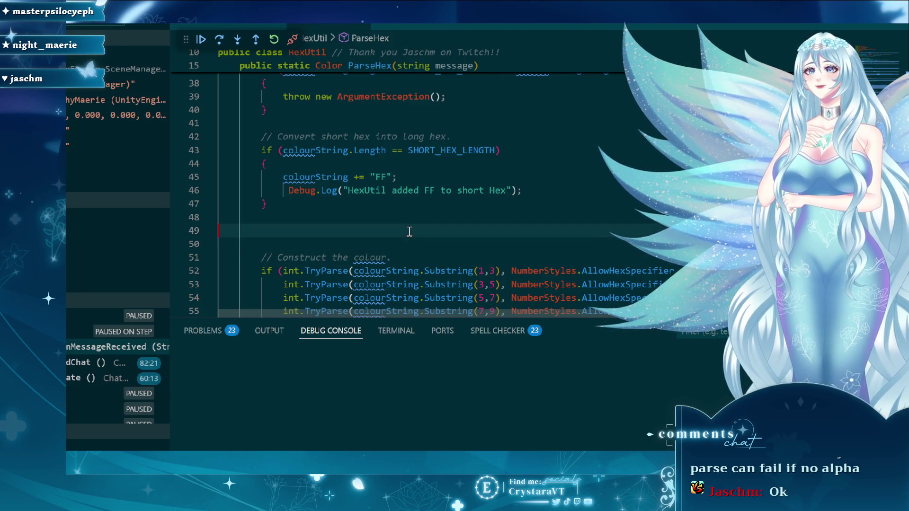
key(ctrl+v)
key(Home)
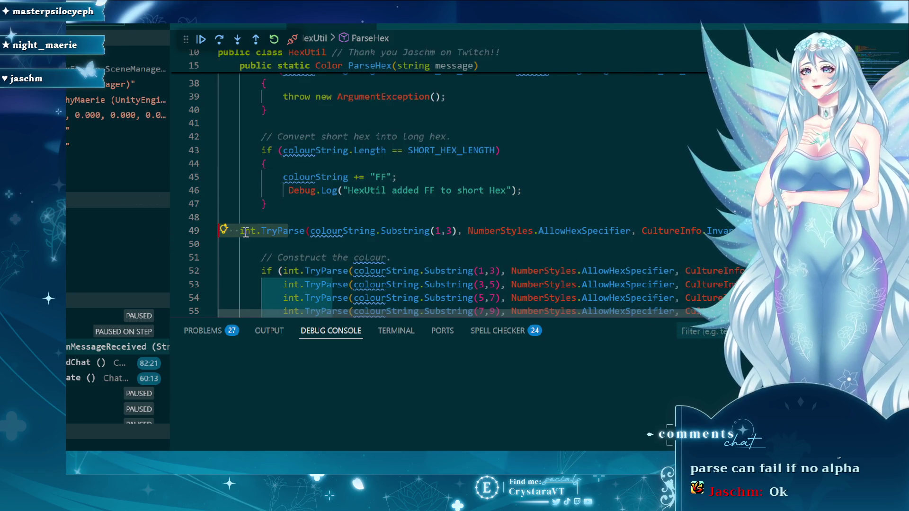
key(Tab)
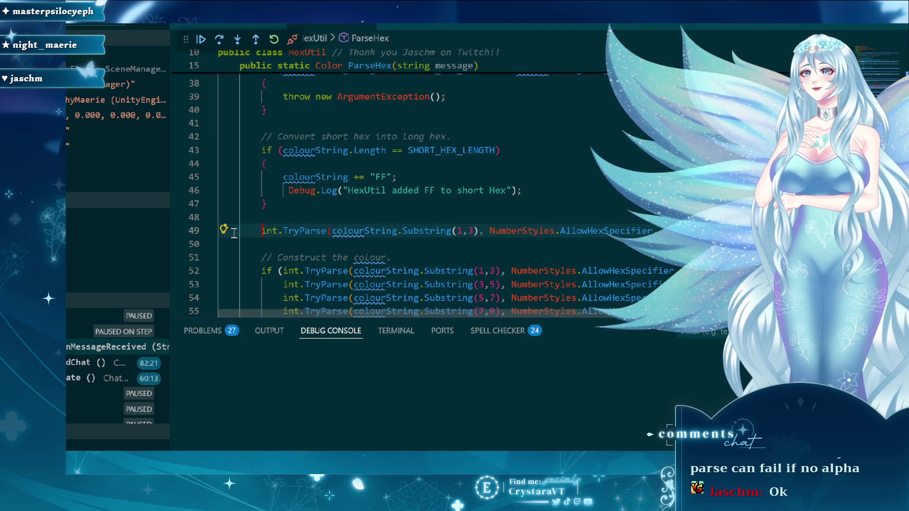
- Set a breakpoint on the new line 49 and resume the paused game
click(190, 232)
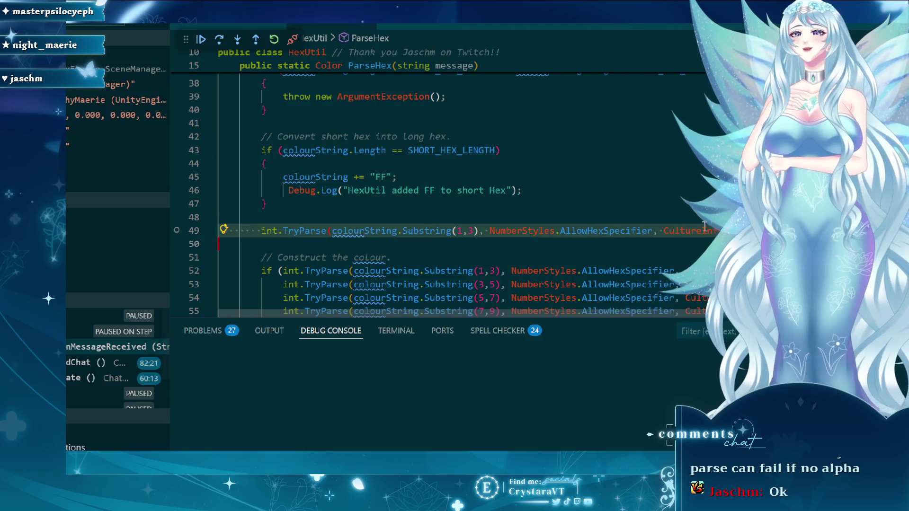
click(177, 231)
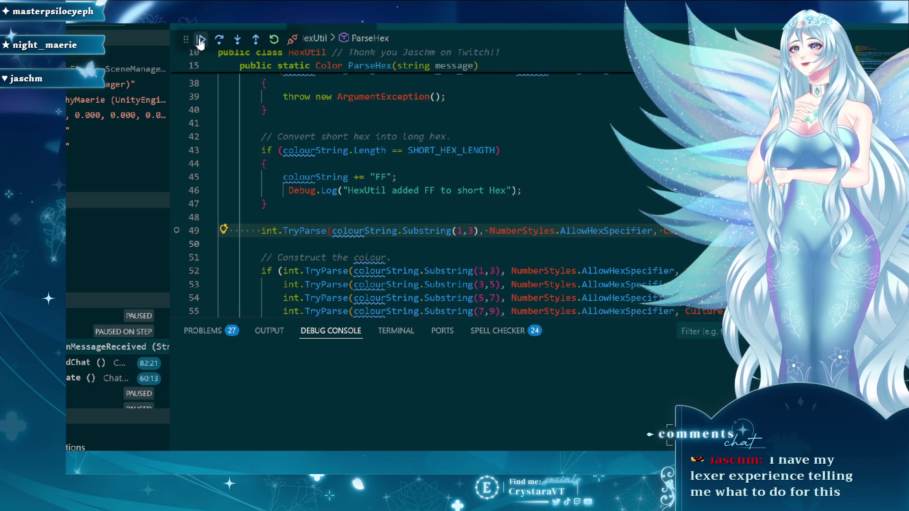
click(200, 42)
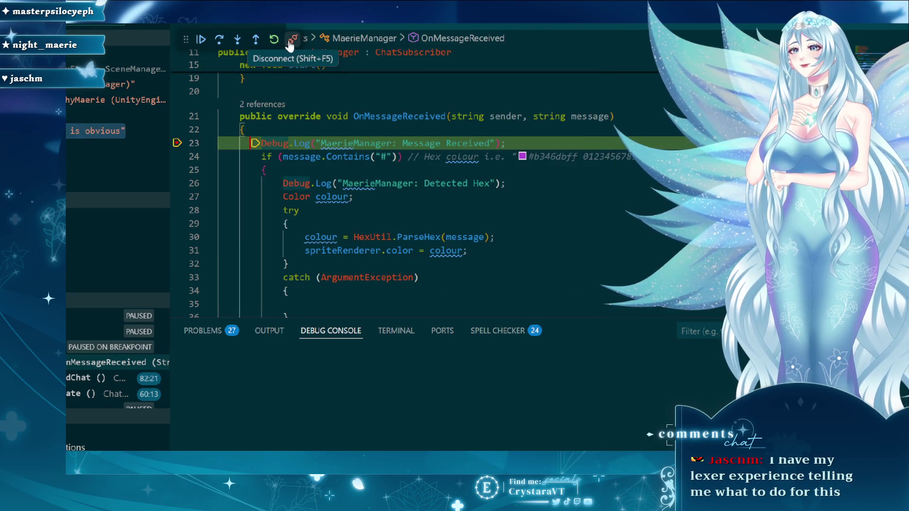
- Disconnect the debugger and reattach it with F5
click(290, 42)
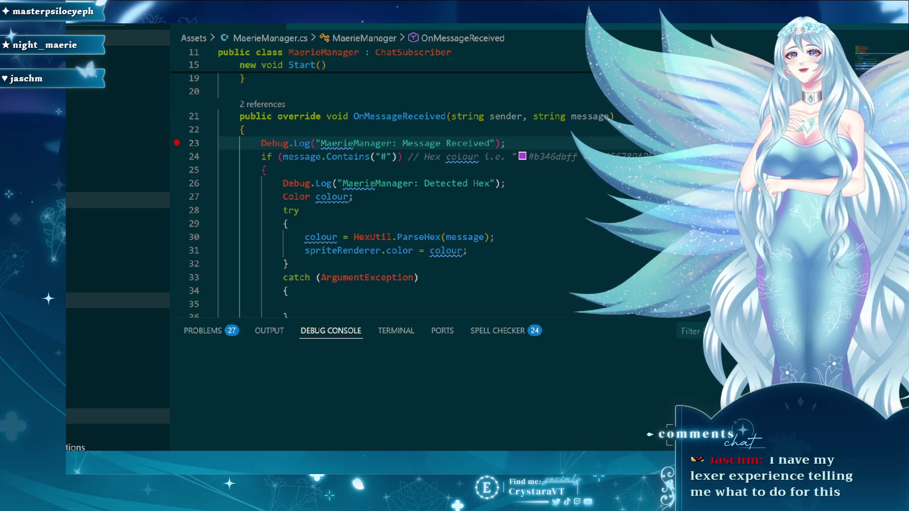
key(Down)
key(Down)
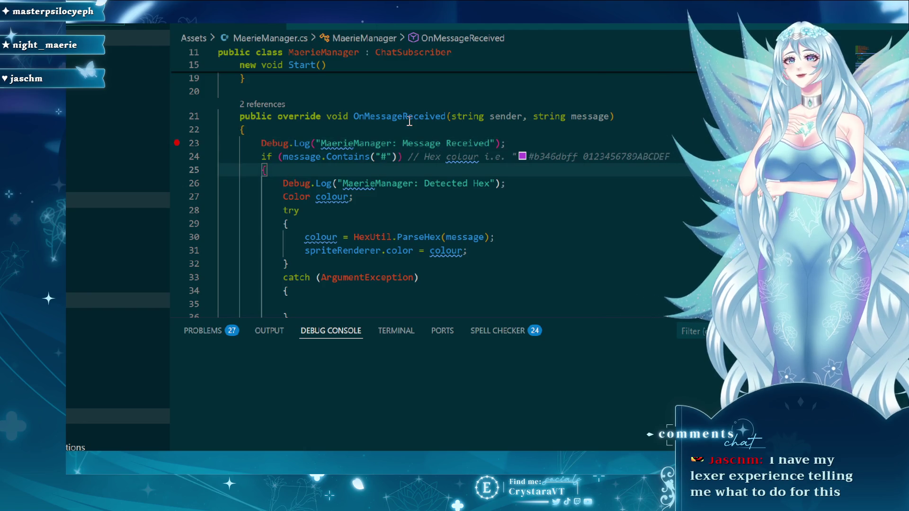
key(F5)
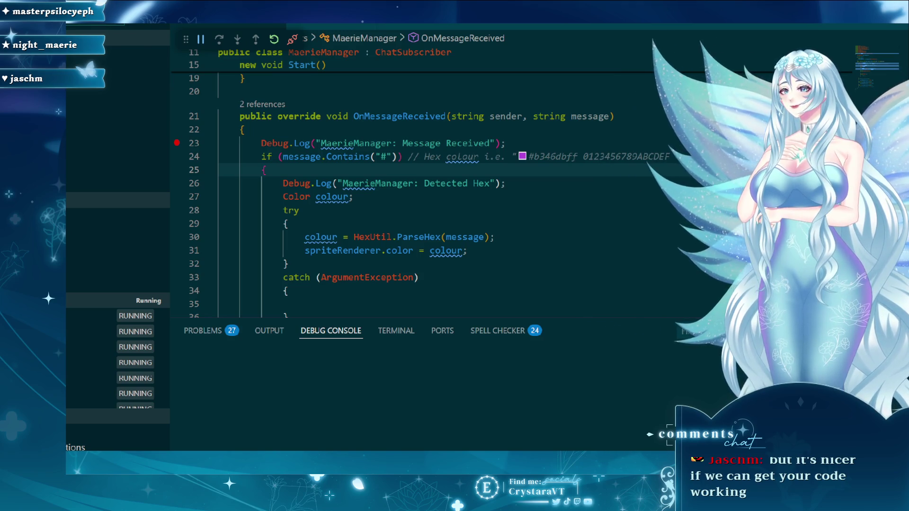
- Jump to the HexUtil ParseHex breakpoint and put the caret in line 49's TryParse call
click(142, 431)
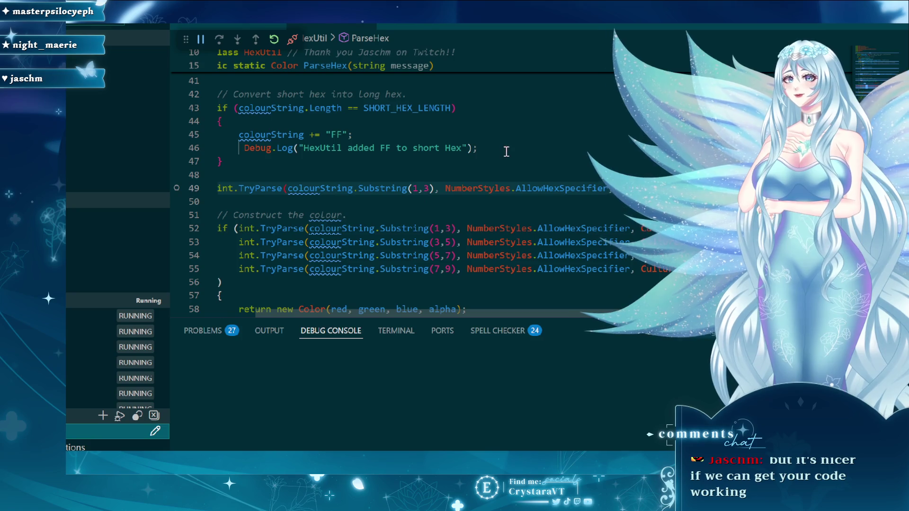
scroll(403, 190, right, 3)
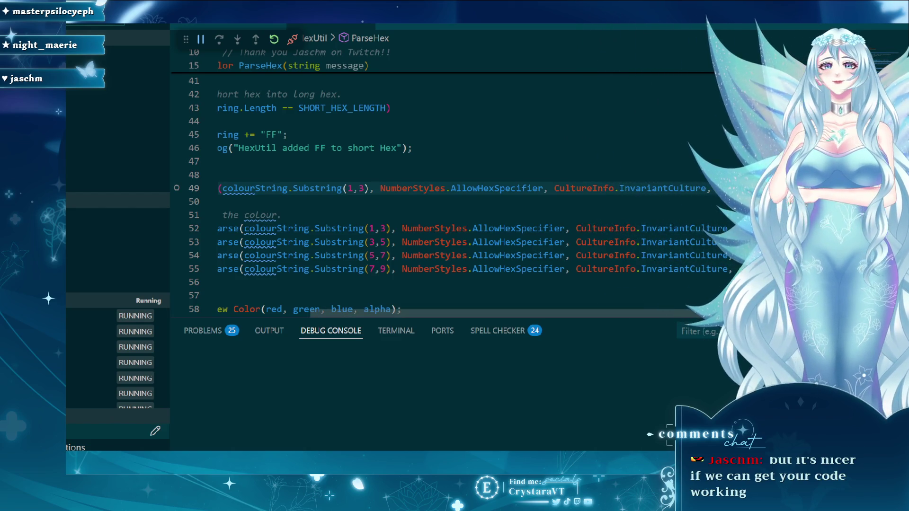
click(218, 188)
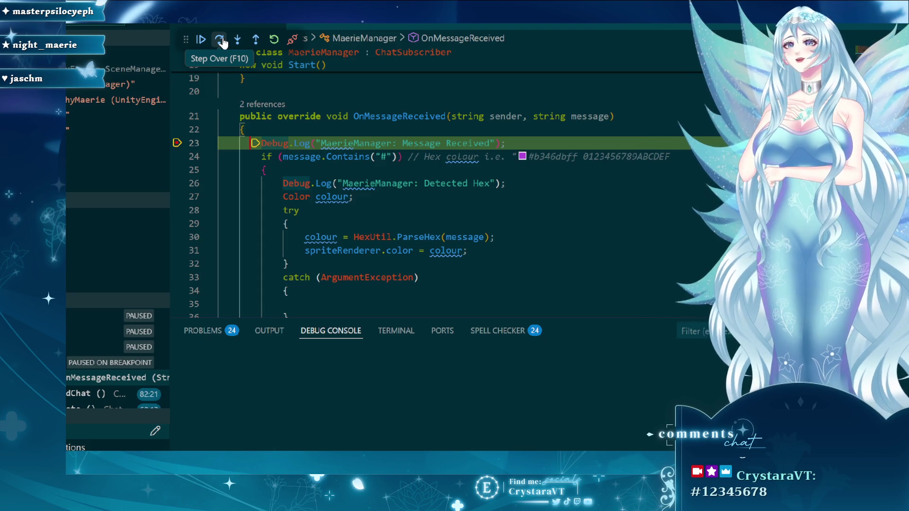
- Continue twice to the line 49 breakpoint, then step over to line 52
click(201, 41)
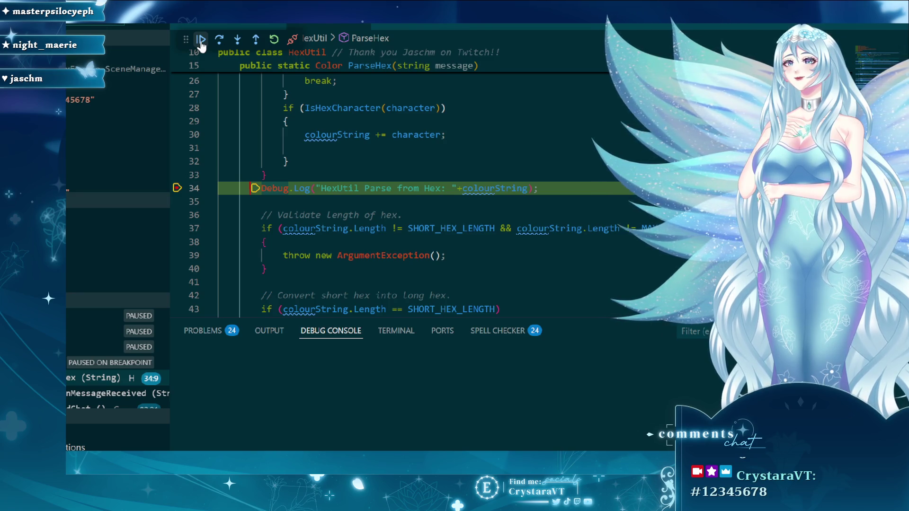
scroll(303, 154, down, 3)
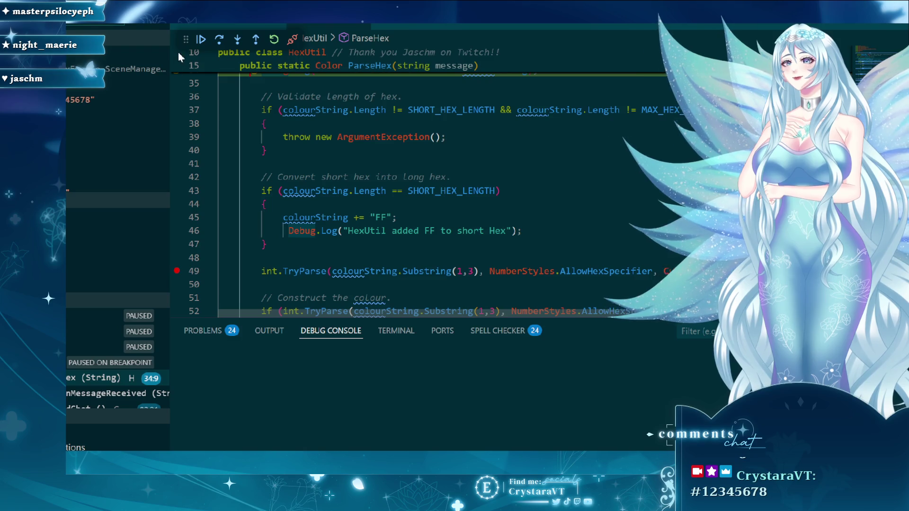
click(201, 39)
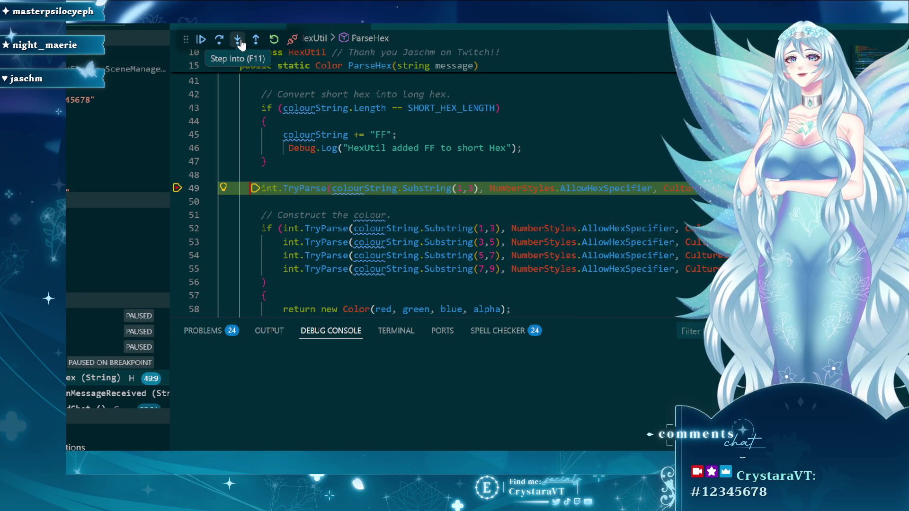
click(239, 40)
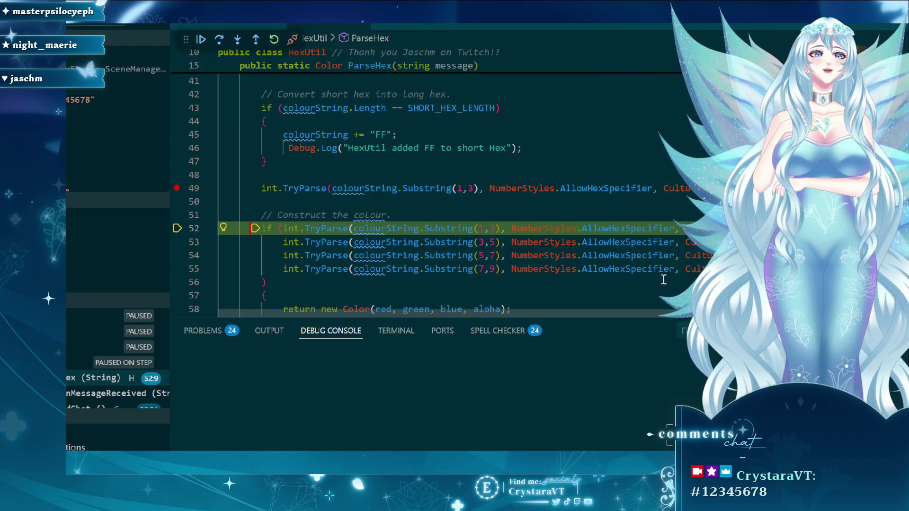
scroll(470, 298, right, 3)
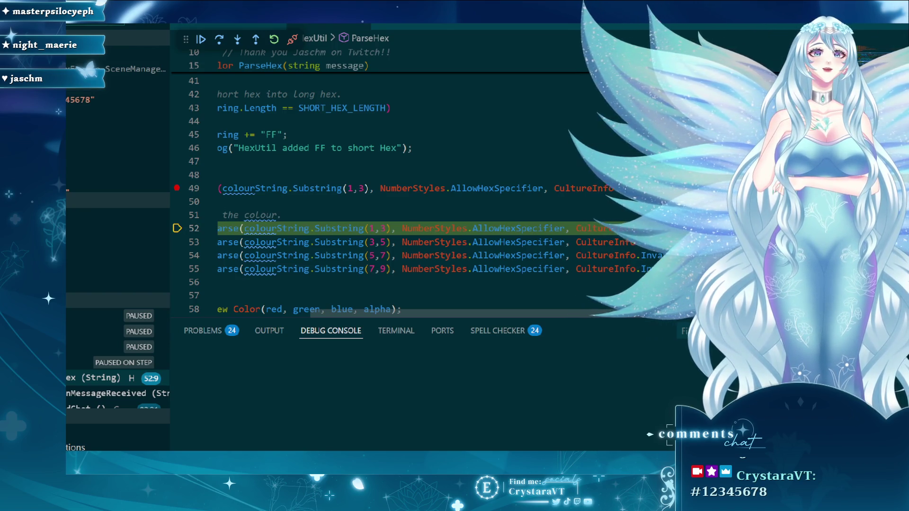
- Change the Substring arguments on lines 52–55 to 2, 4, 6 and 8
click(363, 188)
key(BackSpace)
text(2)
scroll(399, 182, left, 3)
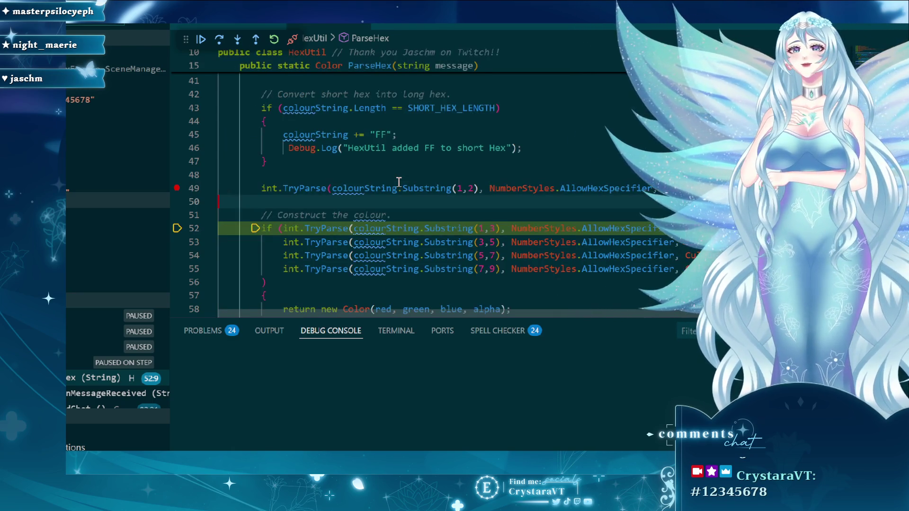
click(489, 228)
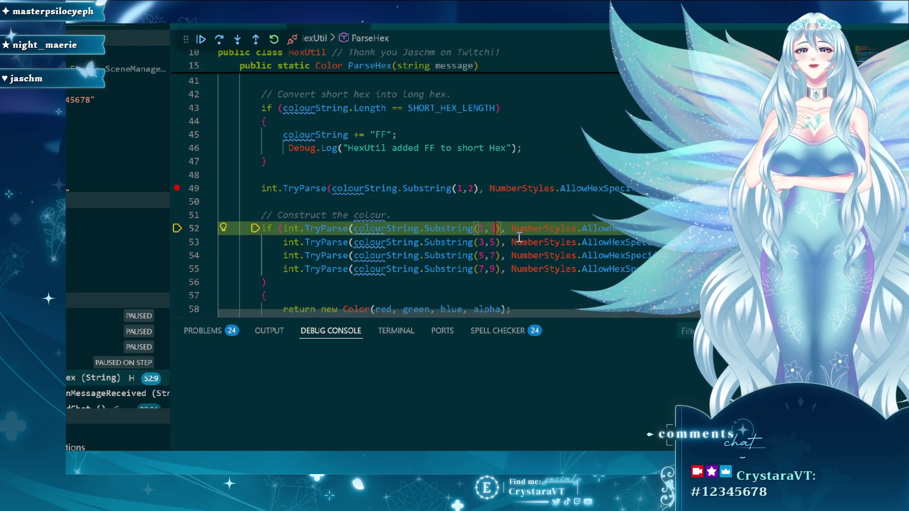
key(BackSpace)
text(2)
key(Down)
key(Delete)
text(4)
key(Left)
key(BackSpace)
key(Right)
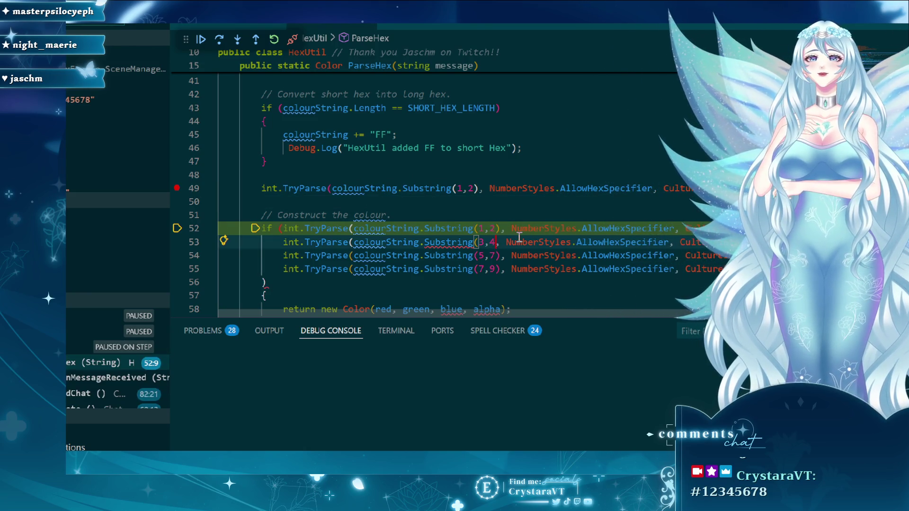
key(Down)
key(BackSpace)
text(6)
key(Down)
key(BackSpace)
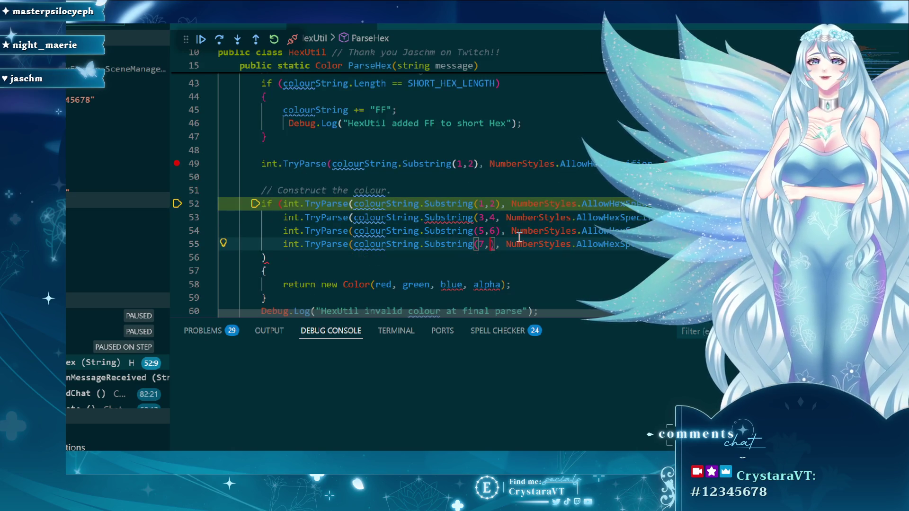
text(8)
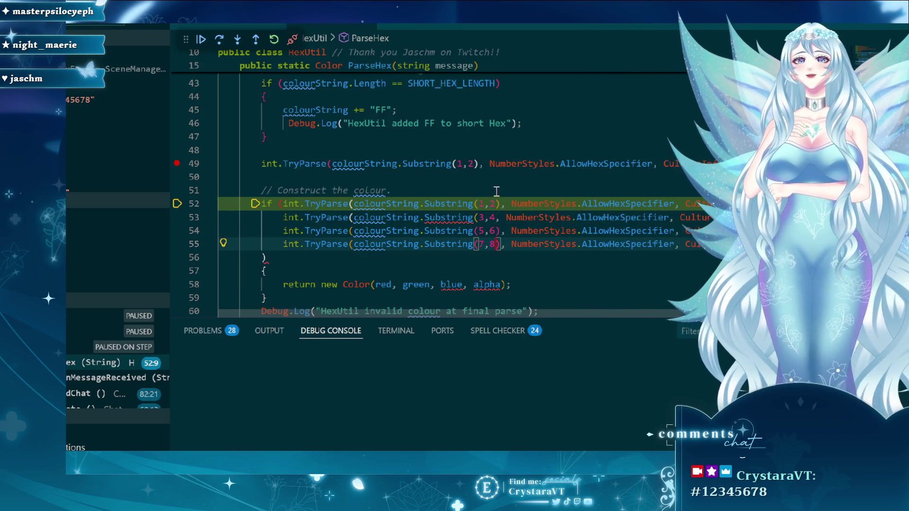
- Restore the closing parentheses after (1,2) and (3,4) on lines 52 and 53
key(Up)
key(Up)
key(Up)
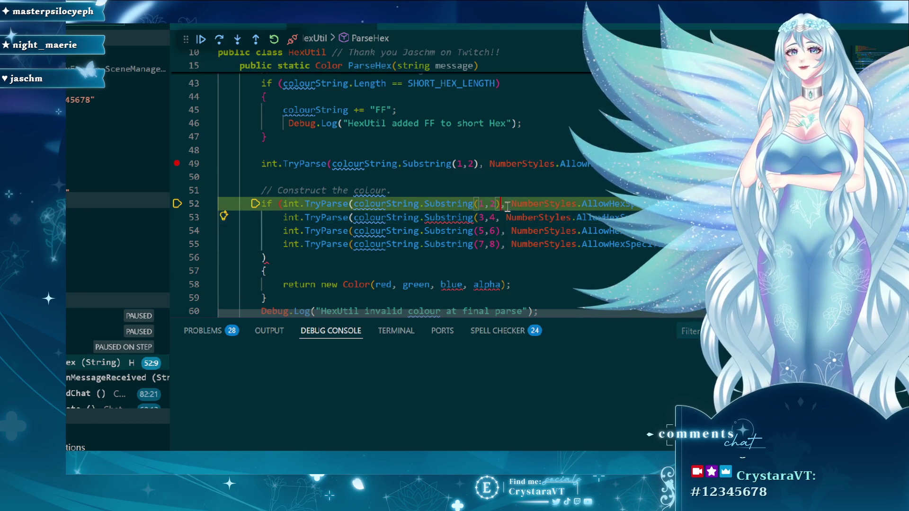
key(Delete)
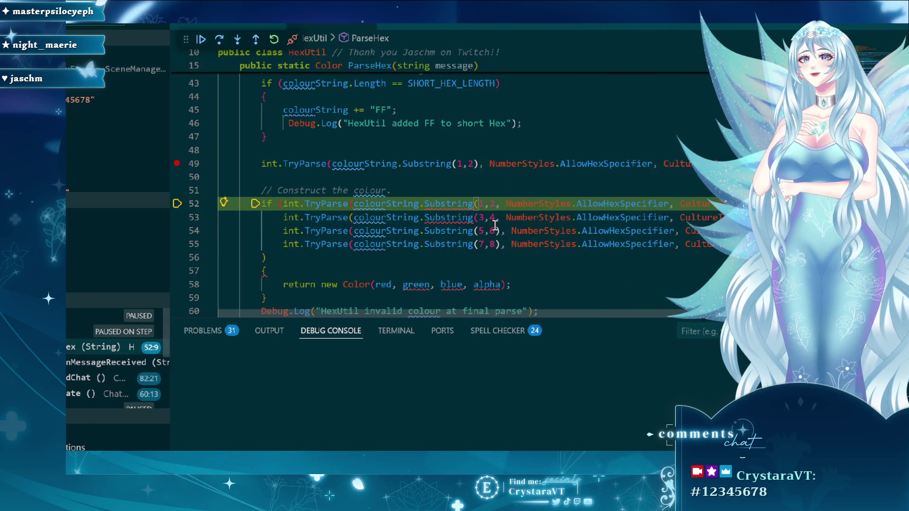
text())
key(Down)
key(Left)
text())
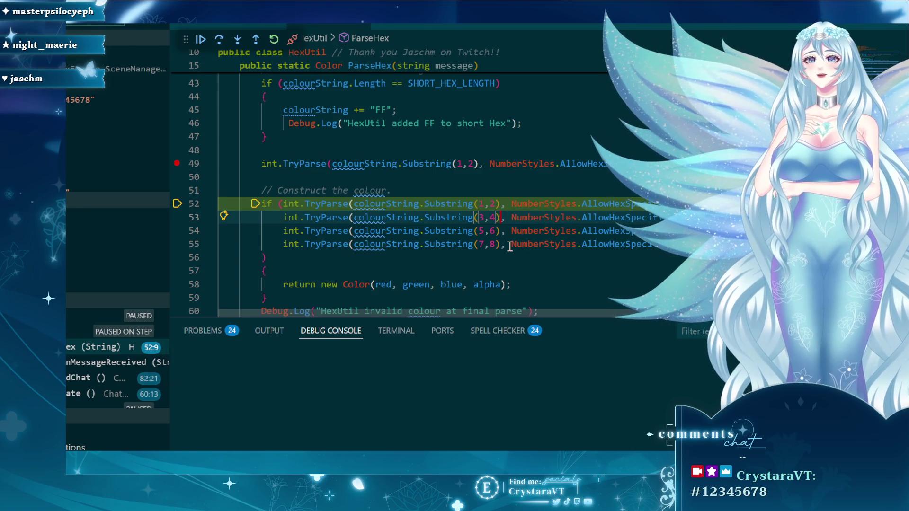
- Stop debugging and remove the stray TryParse line 49
click(362, 164)
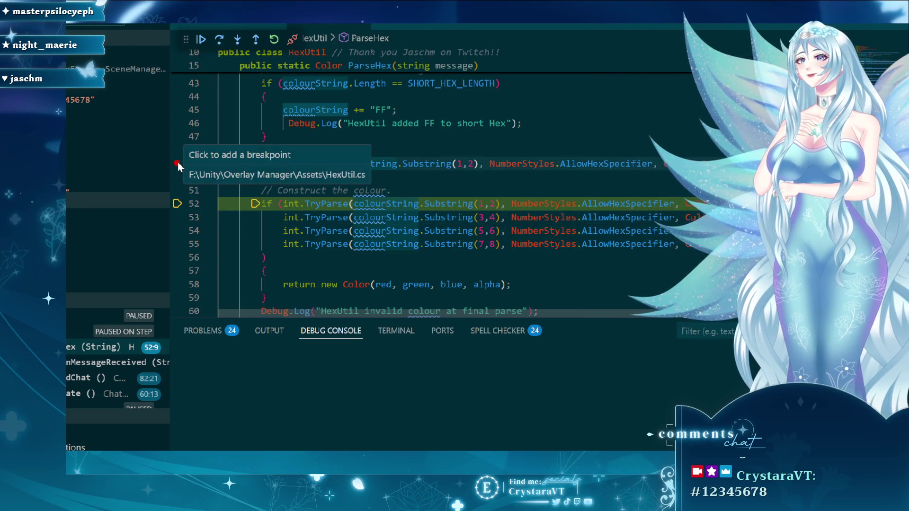
click(177, 163)
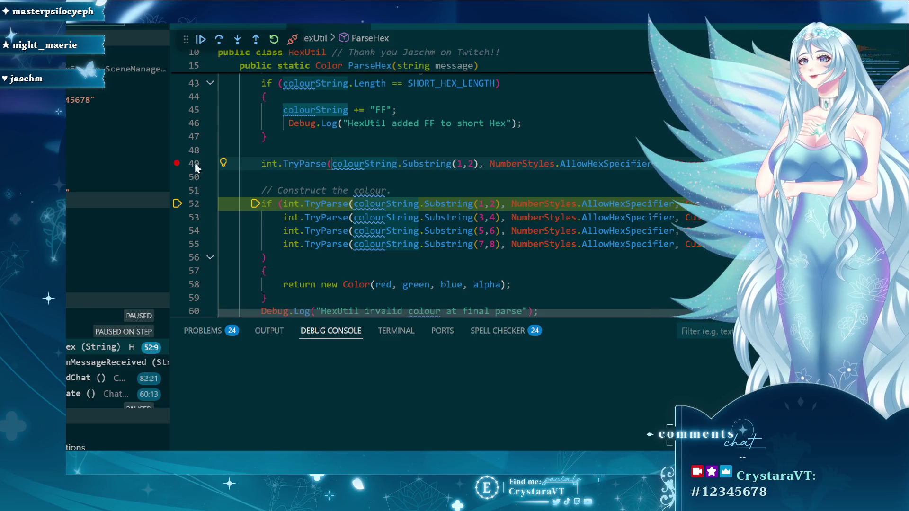
click(292, 39)
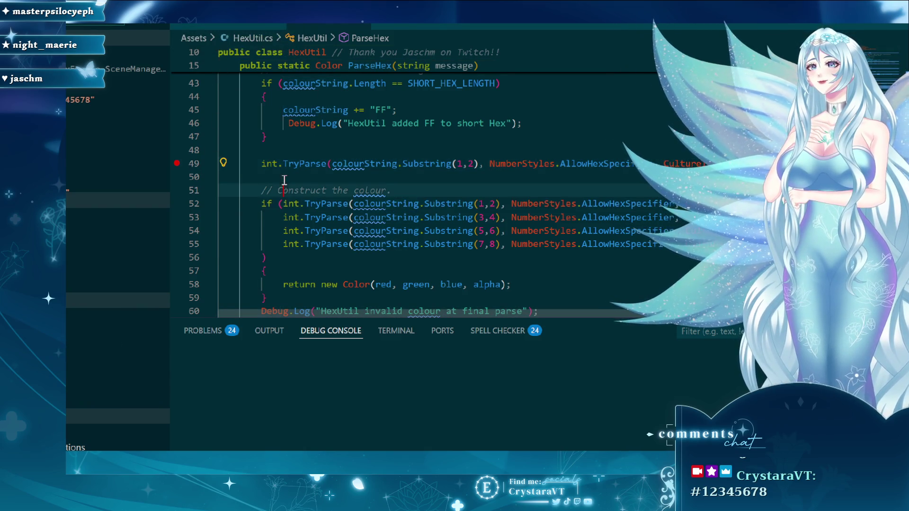
key(ctrl+z)
key(ctrl+z)
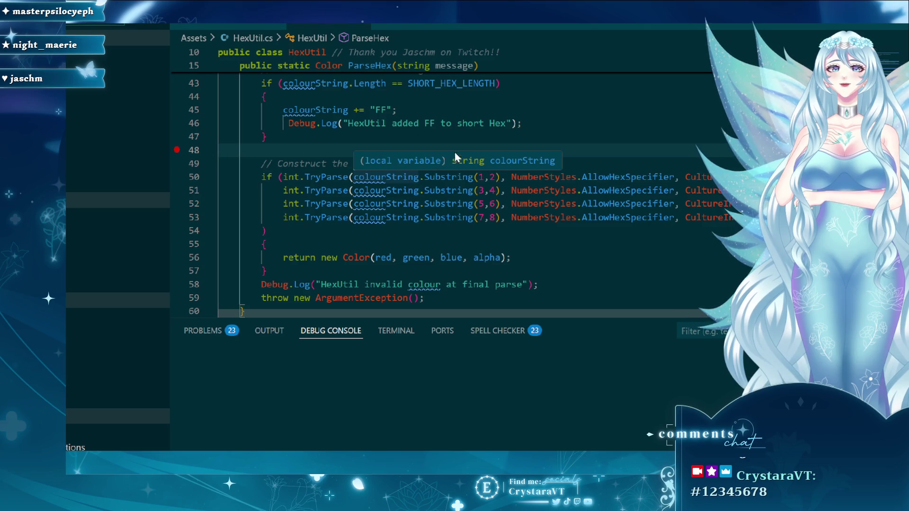
- Review lines 47–51 around the colour comment and stop the debug session again
click(470, 136)
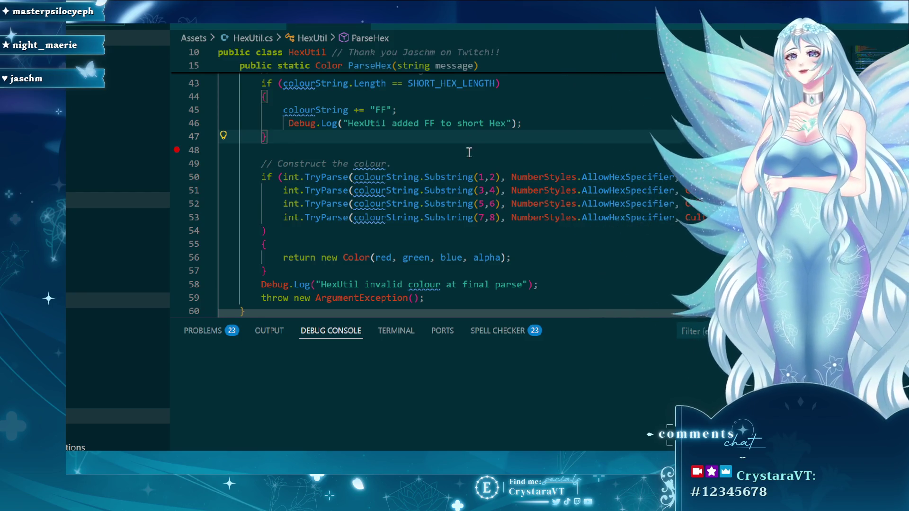
click(469, 152)
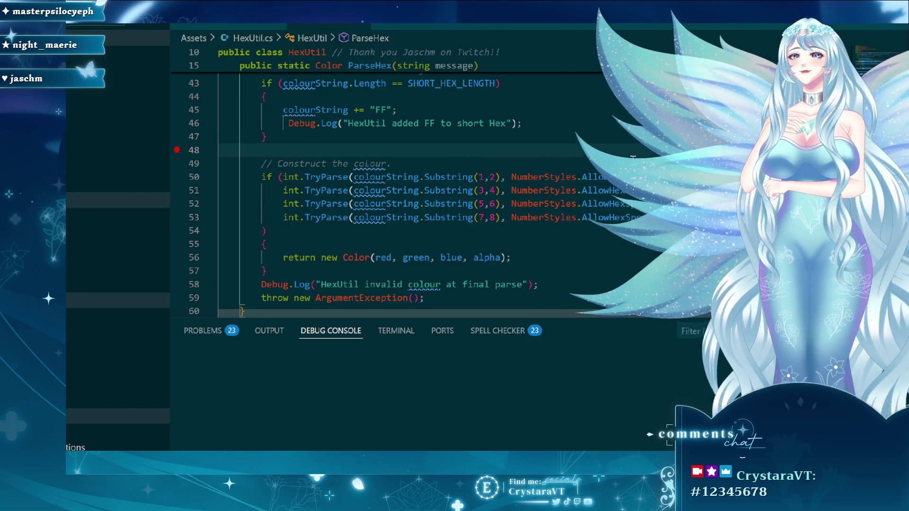
click(564, 165)
mouse_move(435, 212)
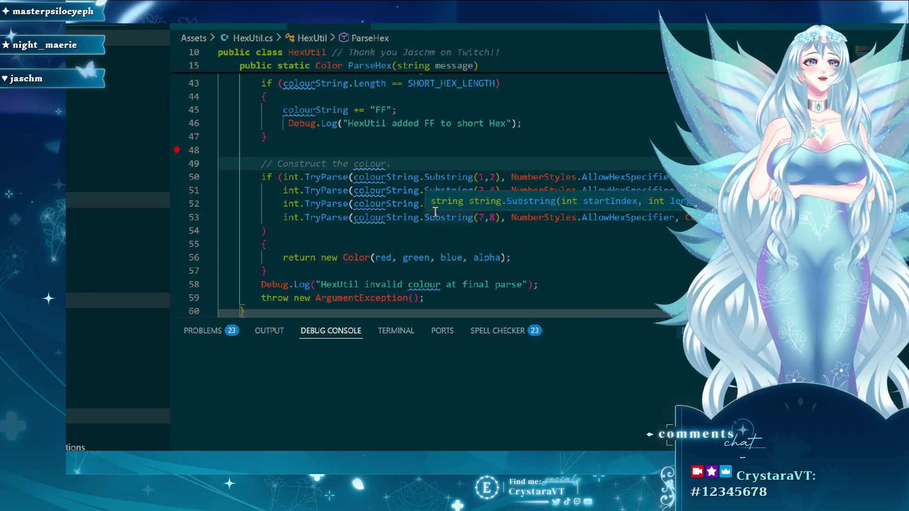
click(438, 153)
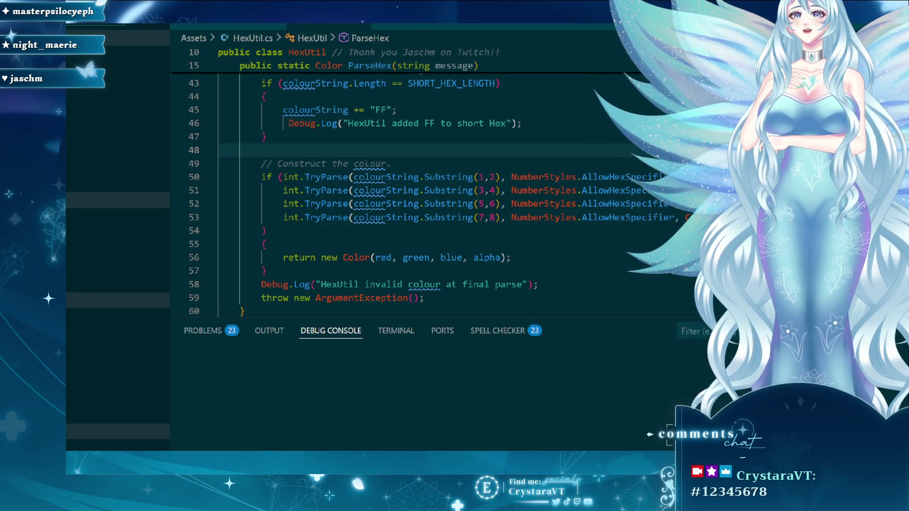
click(458, 135)
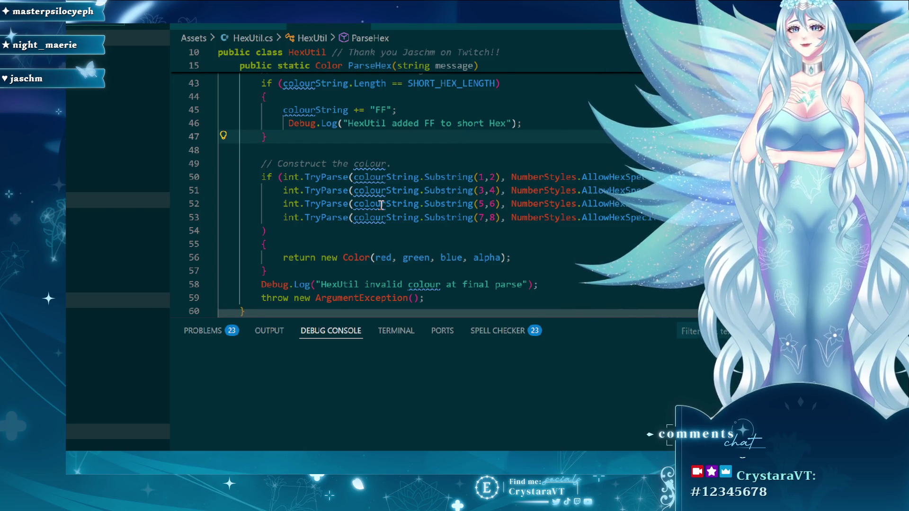
click(411, 190)
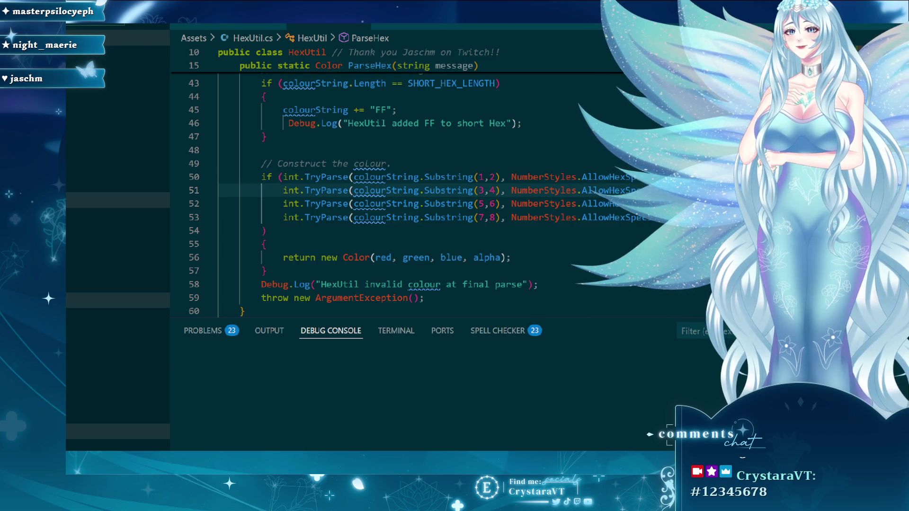
click(469, 163)
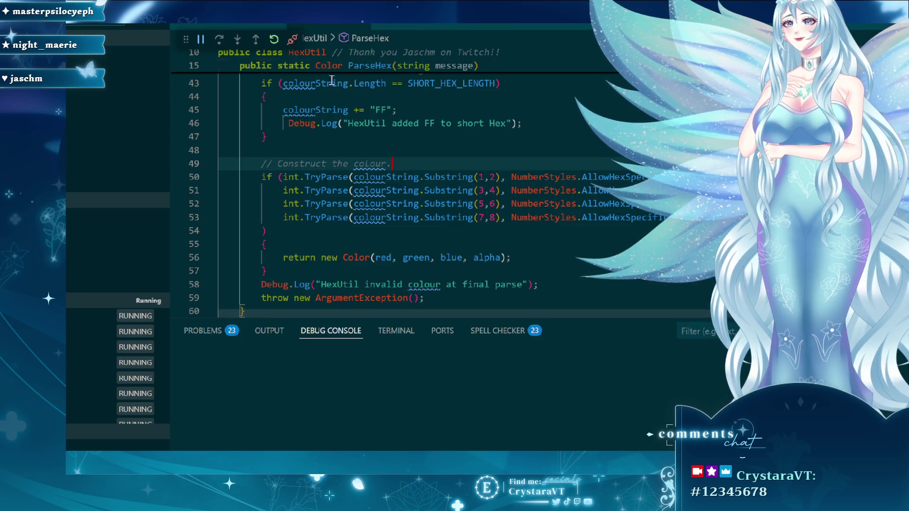
click(294, 43)
mouse_move(359, 110)
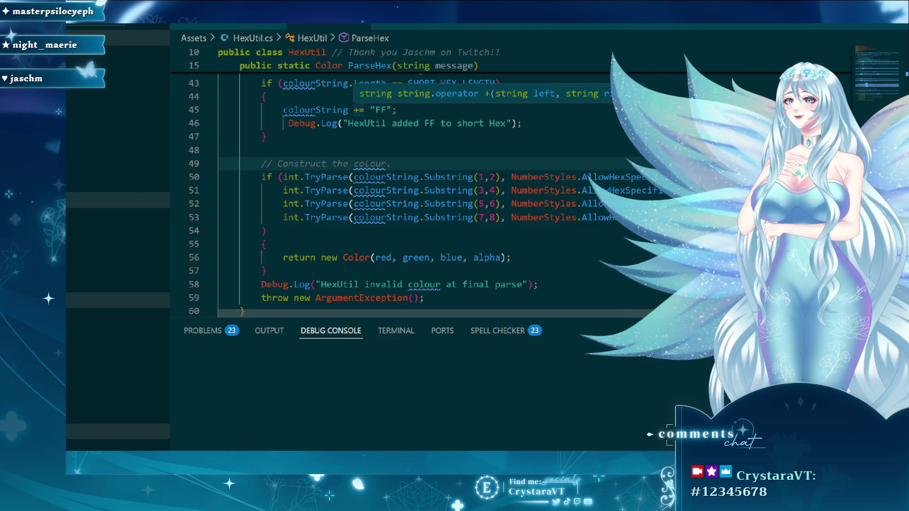
scroll(435, 228, up, 3)
scroll(435, 228, down, 3)
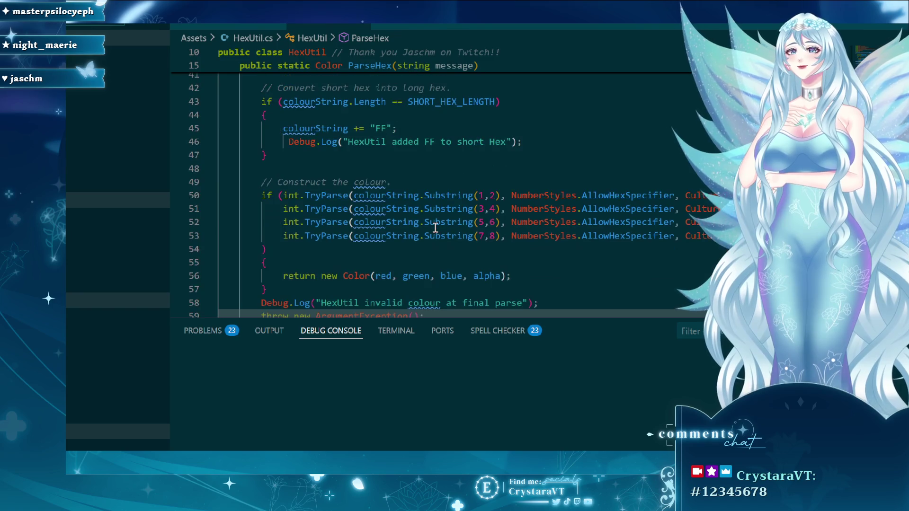
mouse_move(351, 222)
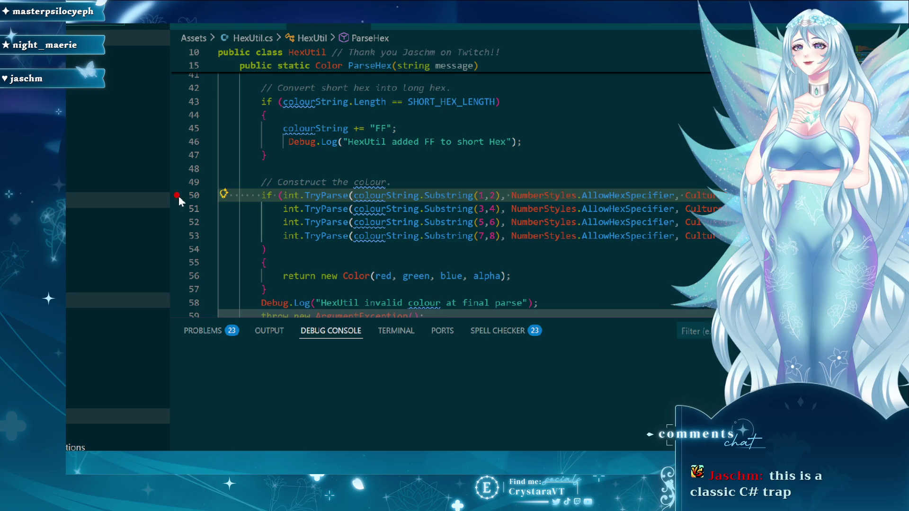
- Set a breakpoint on the line 50 colour-parsing check and inspect colourString
click(178, 196)
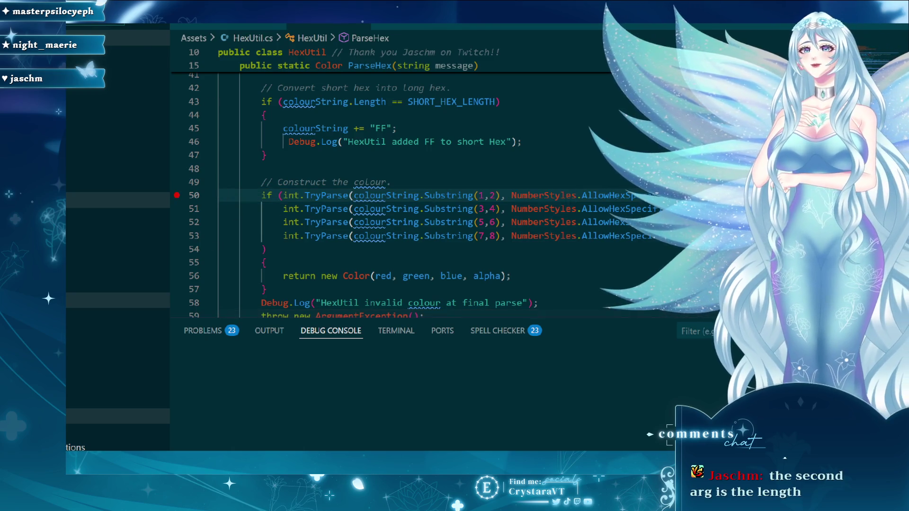
click(333, 195)
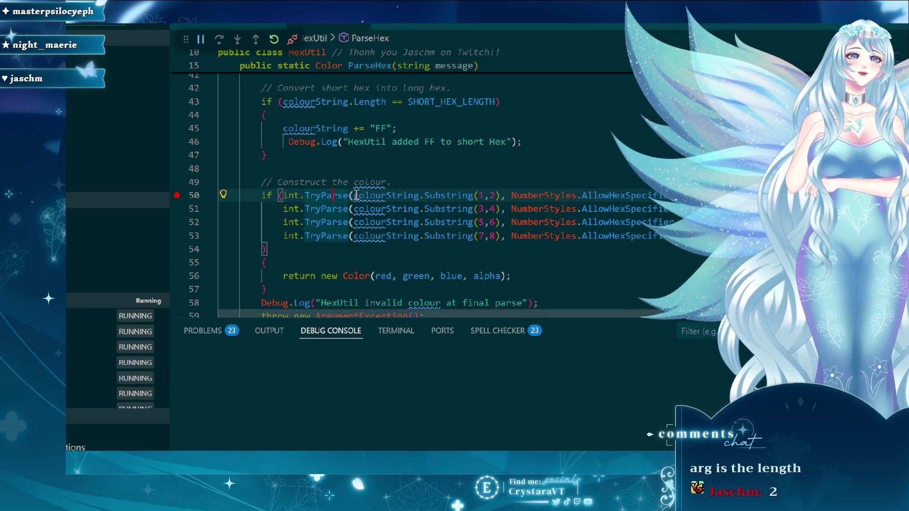
click(371, 195)
mouse_move(371, 195)
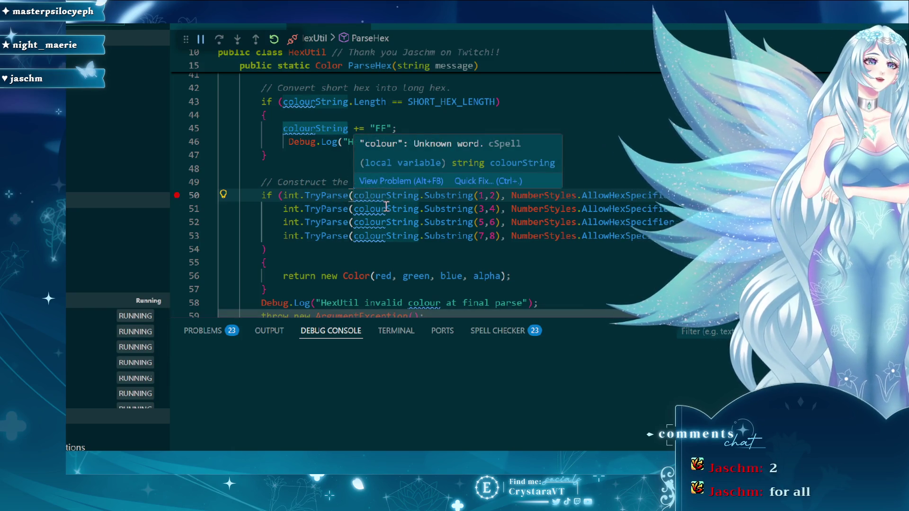
mouse_move(432, 222)
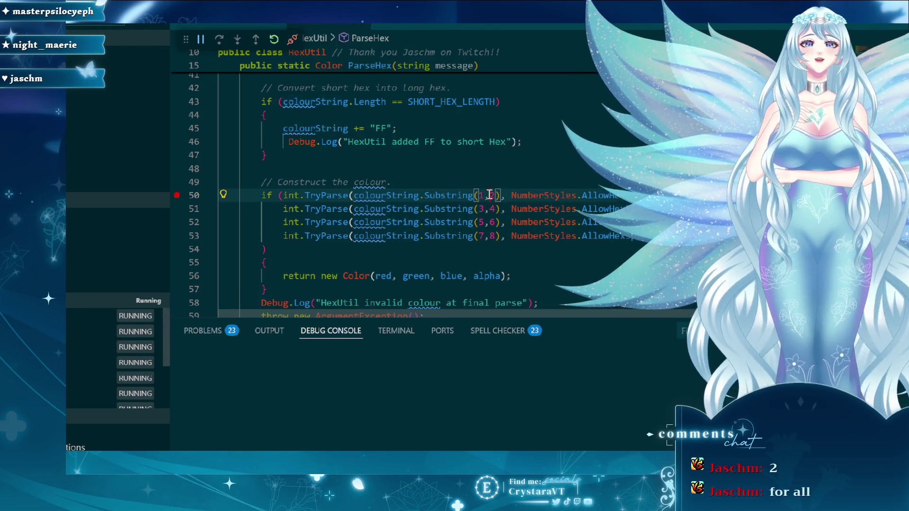
mouse_move(449, 198)
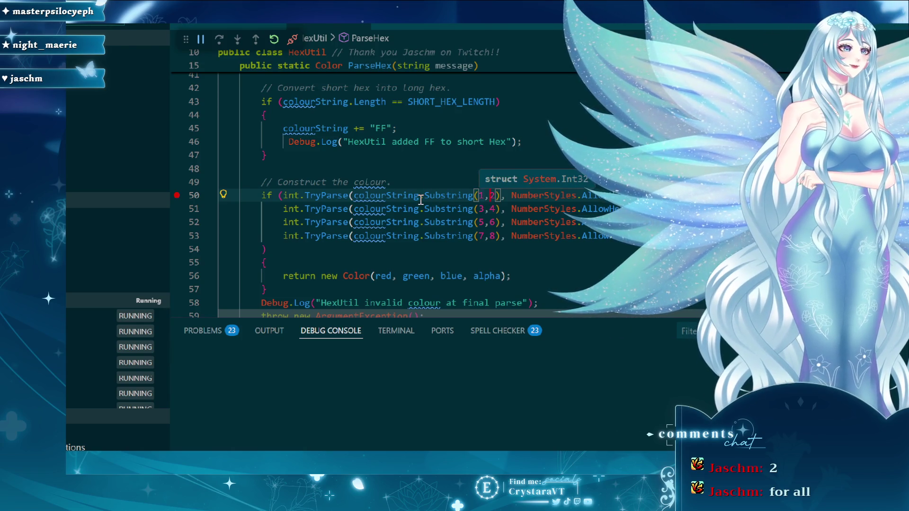
mouse_move(421, 200)
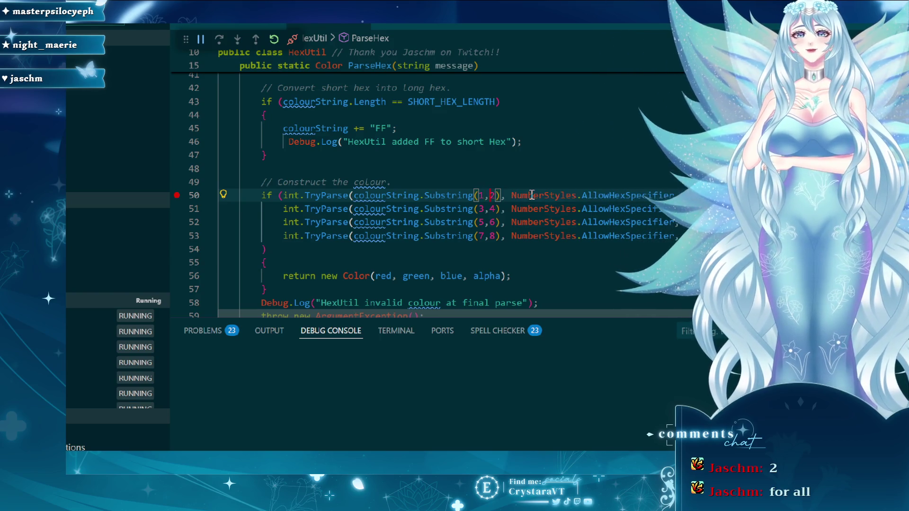
- Change the Substring lengths on lines 51 and 52 to 2, then stop debugging
key(Down)
key(BackSpace)
text(2)
key(Down)
key(BackSpace)
text(2)
key(Down)
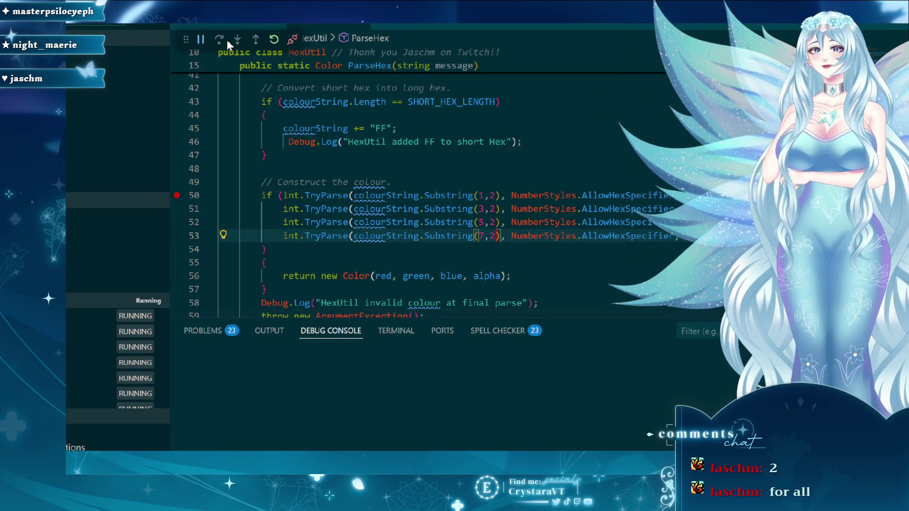
click(265, 155)
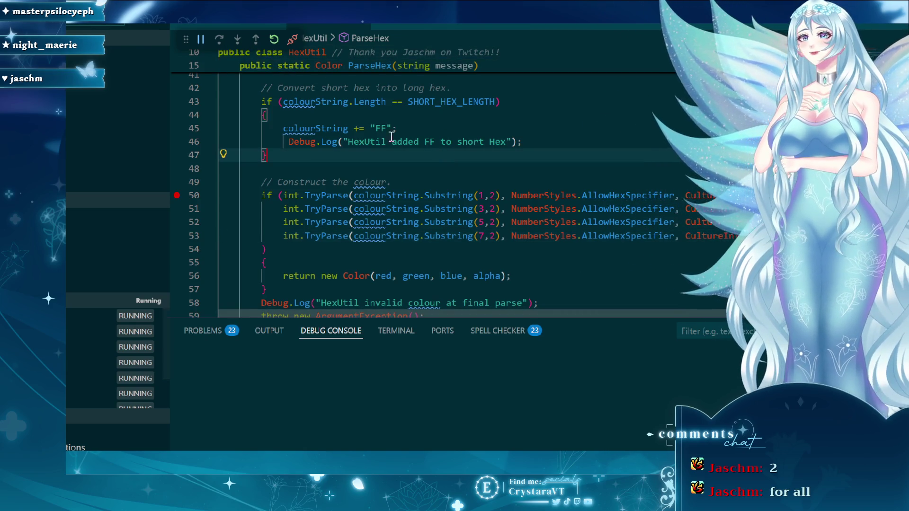
click(455, 208)
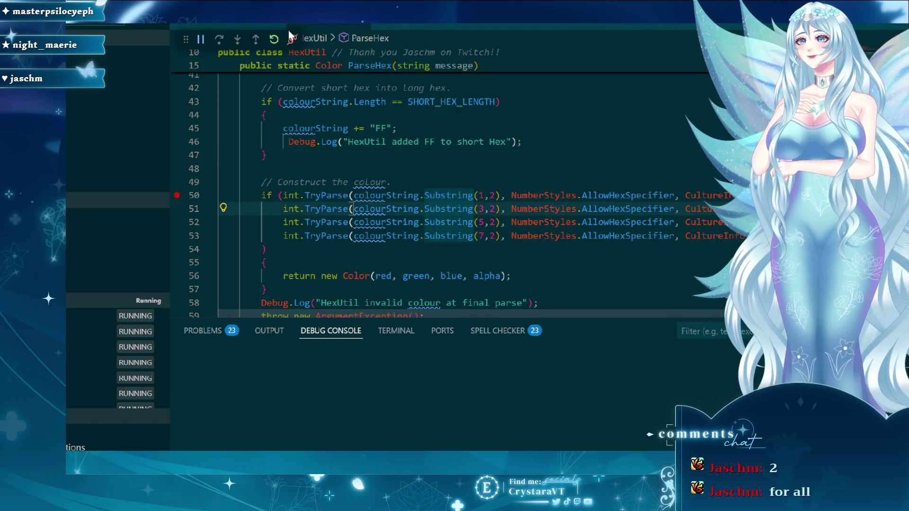
key(shift+F5)
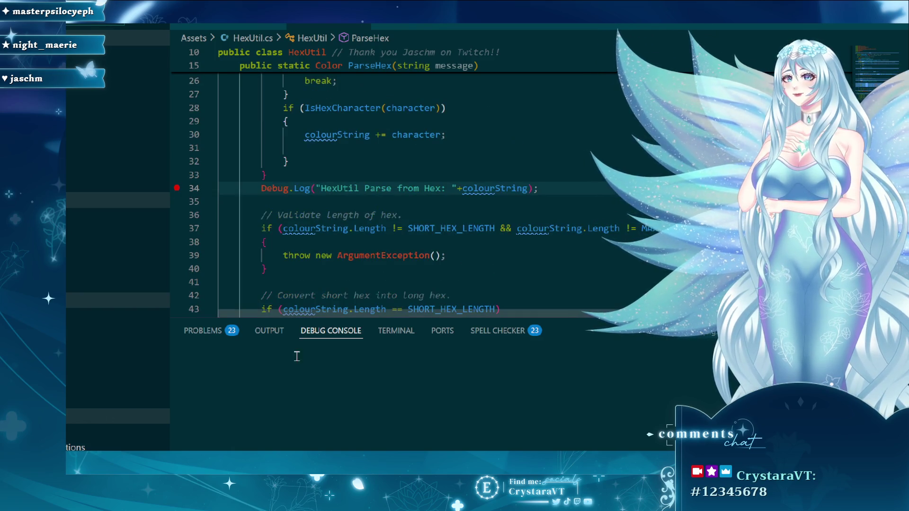
- Reattach with F5, continue to the line 34 ParseHex breakpoint, and check colourString is #12345678
scroll(397, 243, down, 5)
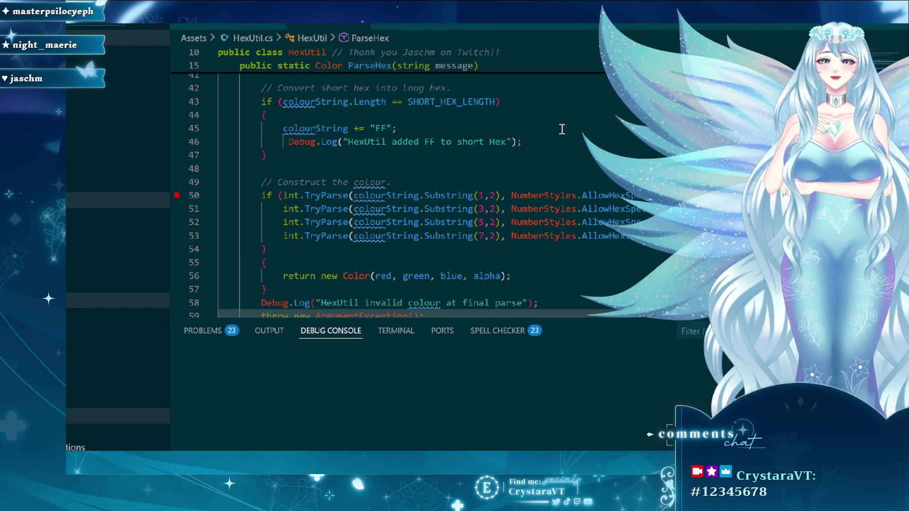
key(F5)
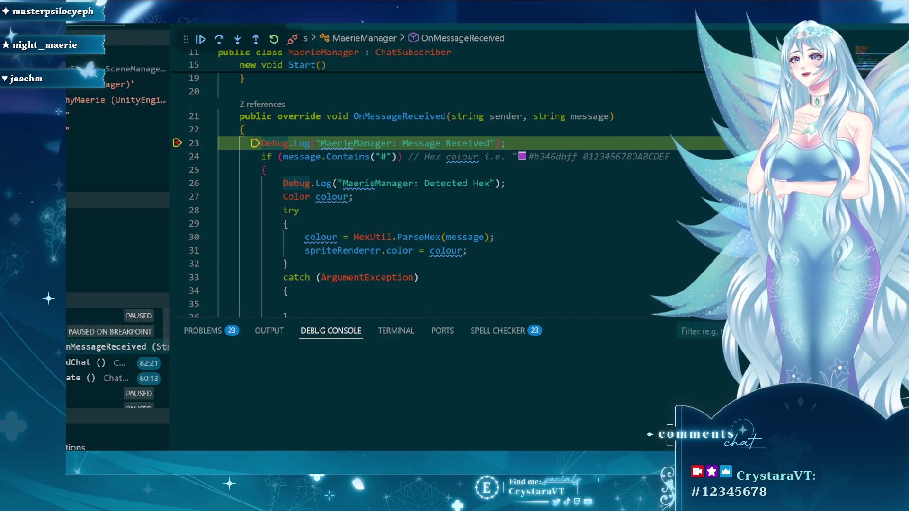
key(F5)
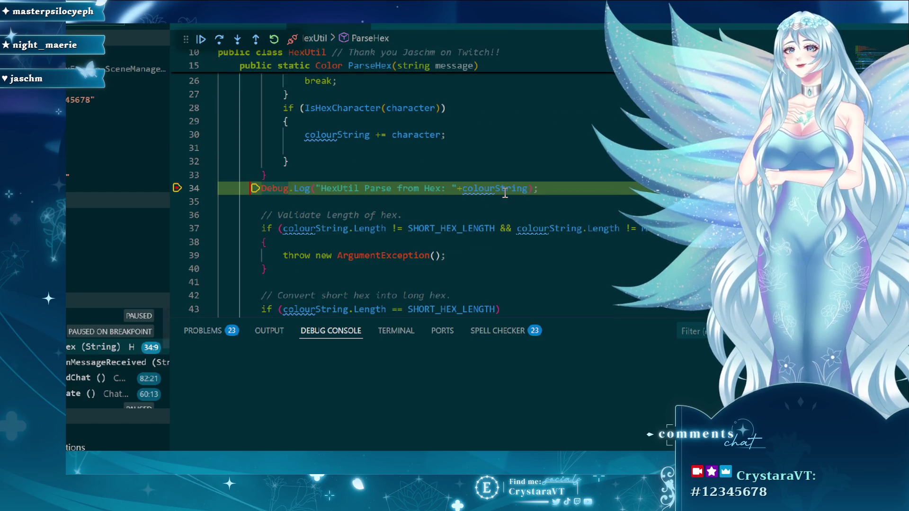
mouse_move(502, 190)
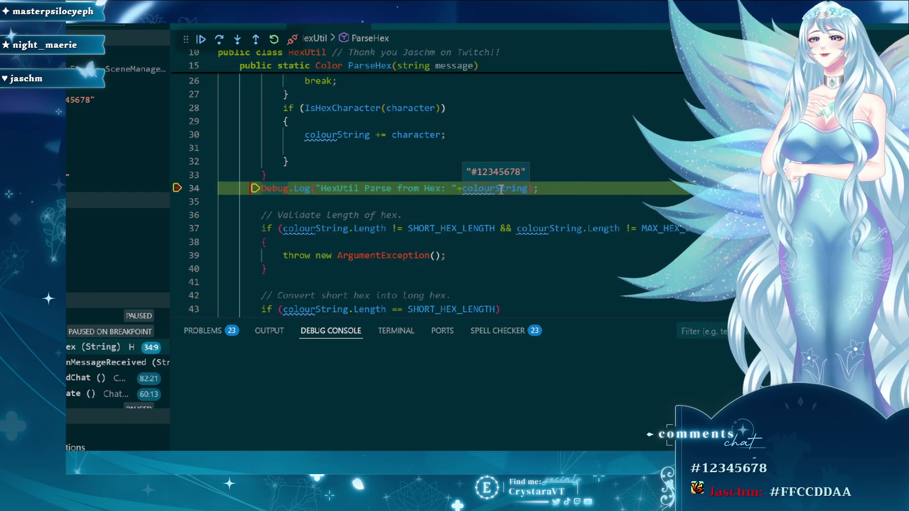
scroll(471, 195, down, 1)
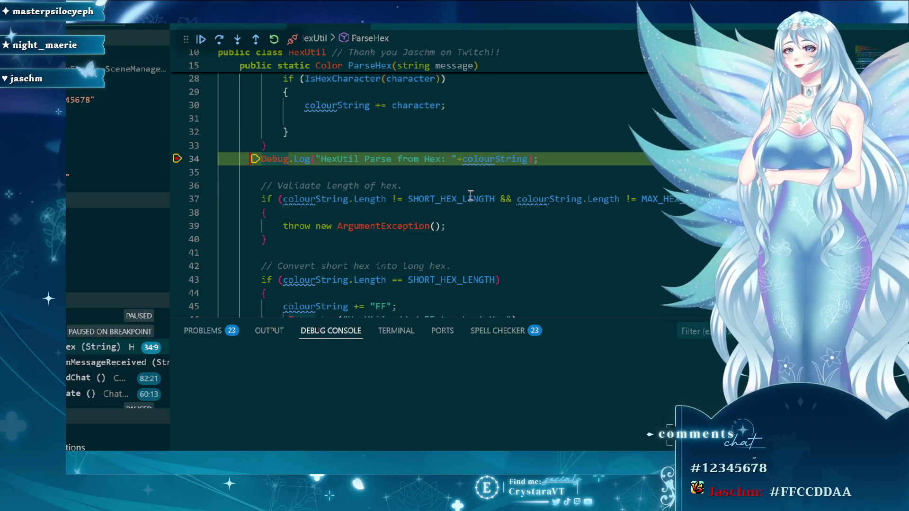
scroll(355, 132, up, 1)
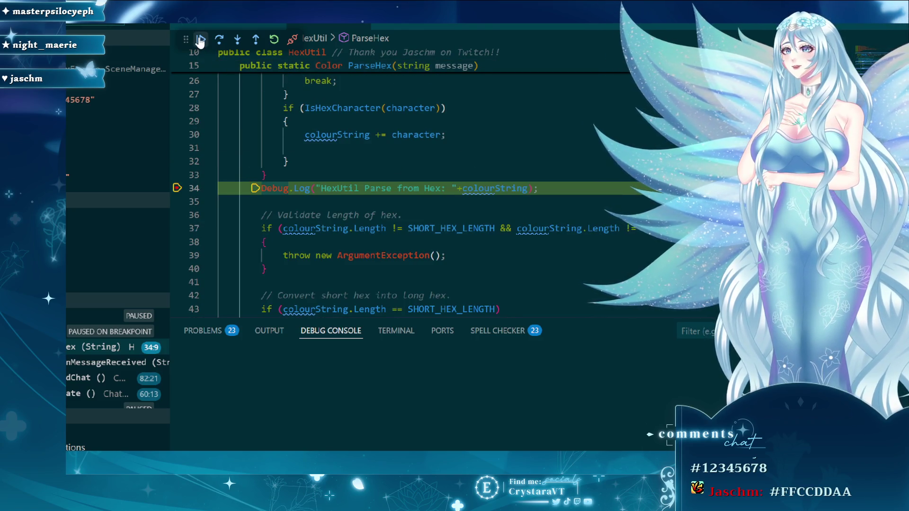
click(239, 42)
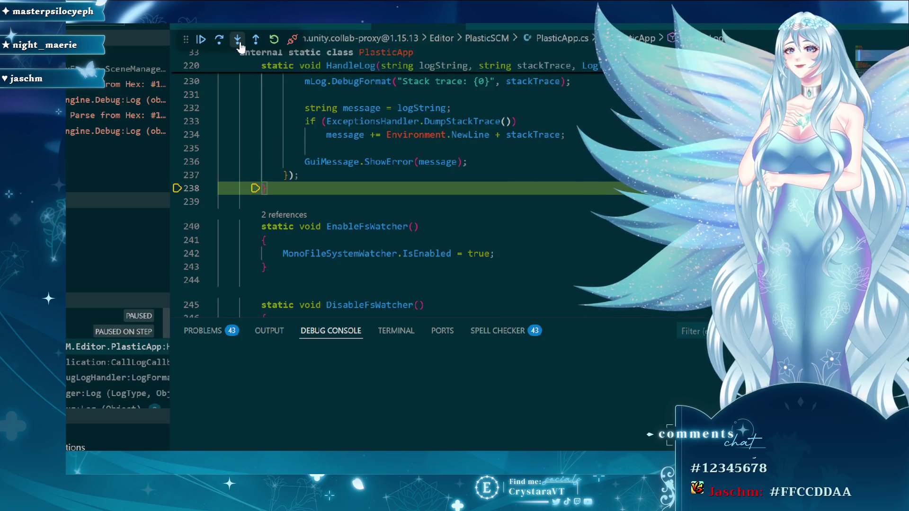
scroll(249, 45, up, 1)
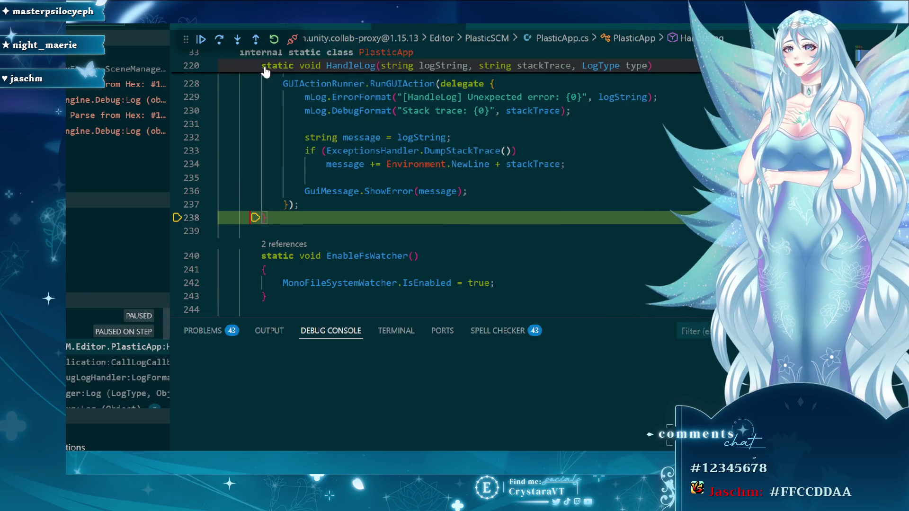
click(256, 41)
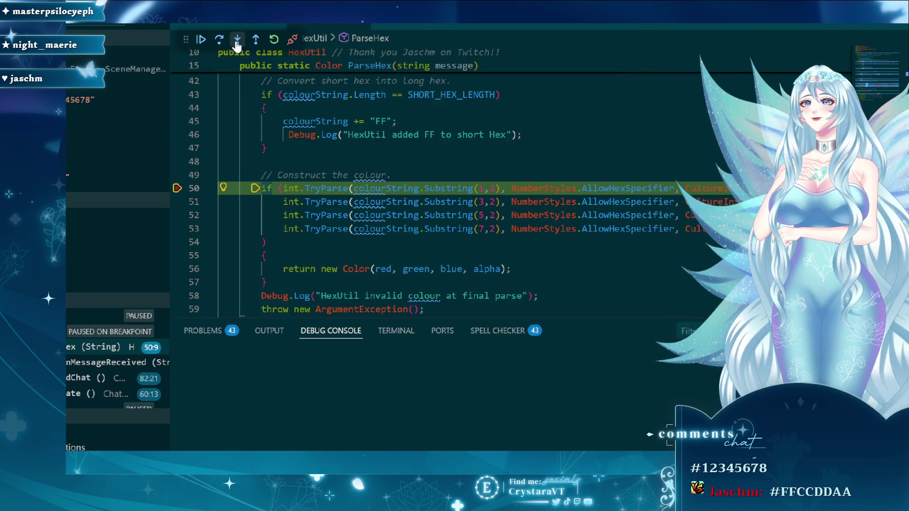
click(236, 45)
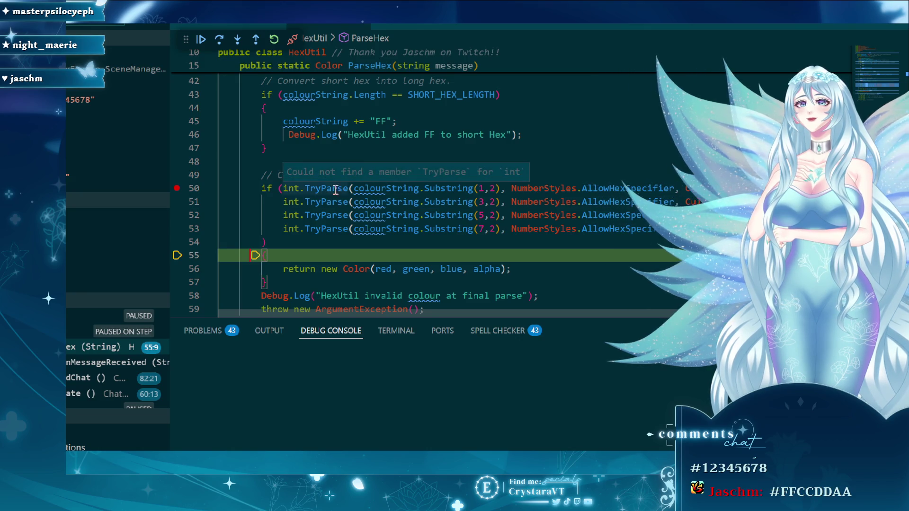
drag(577, 313, 671, 314)
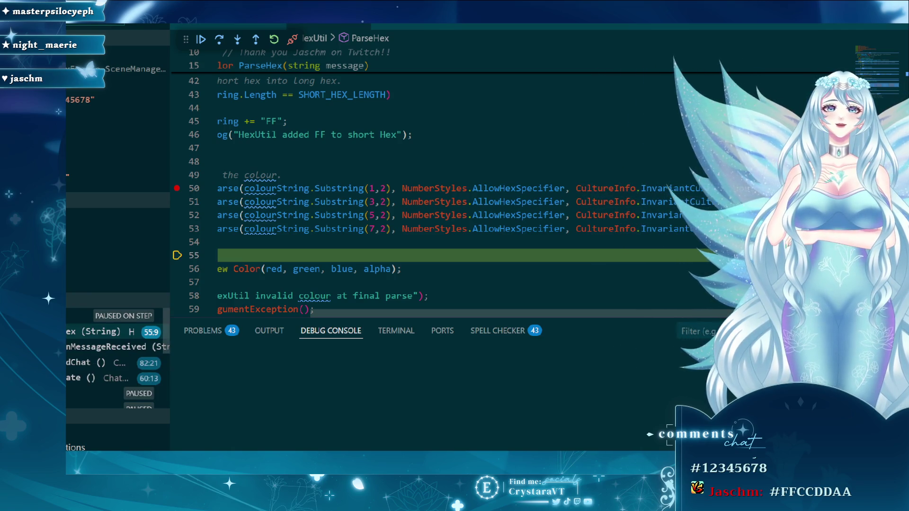
scroll(326, 265, left, 3)
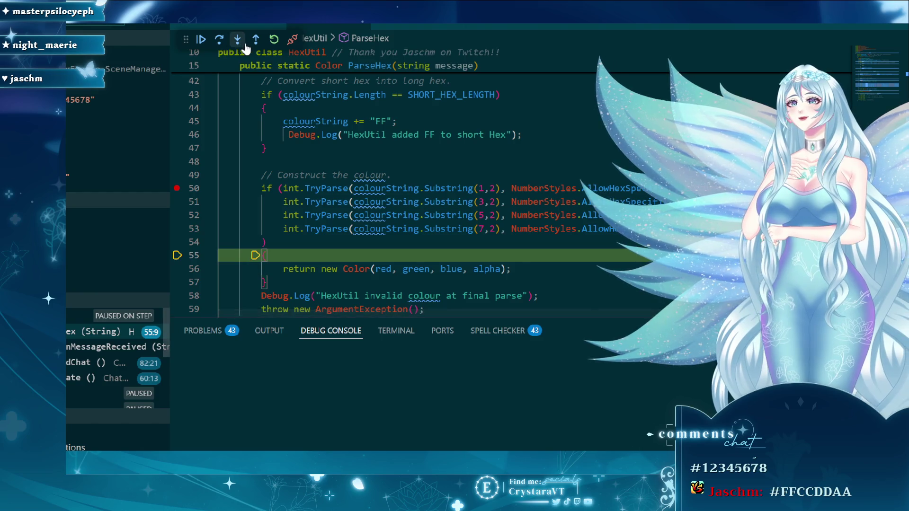
click(239, 40)
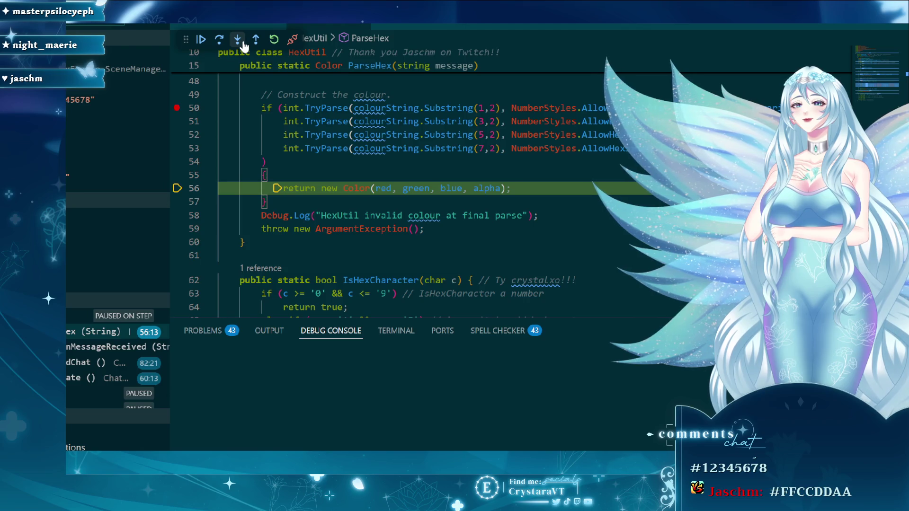
click(235, 42)
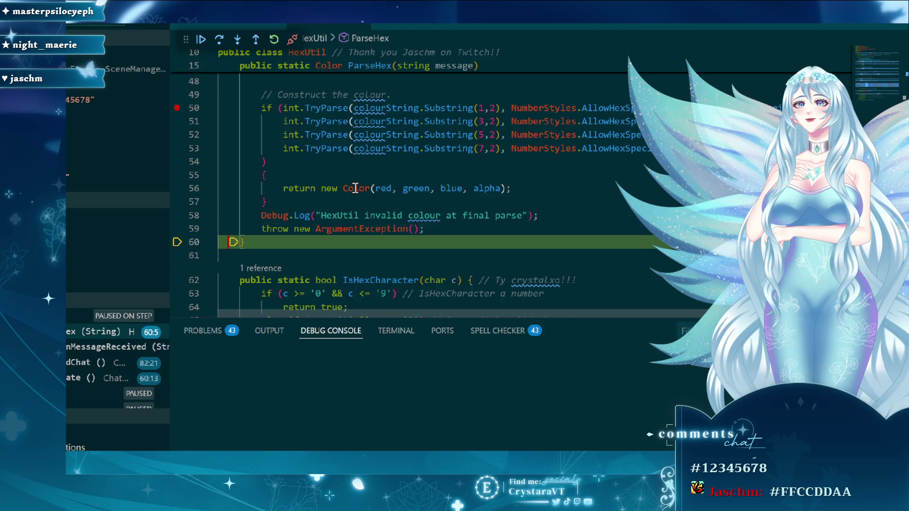
mouse_move(355, 188)
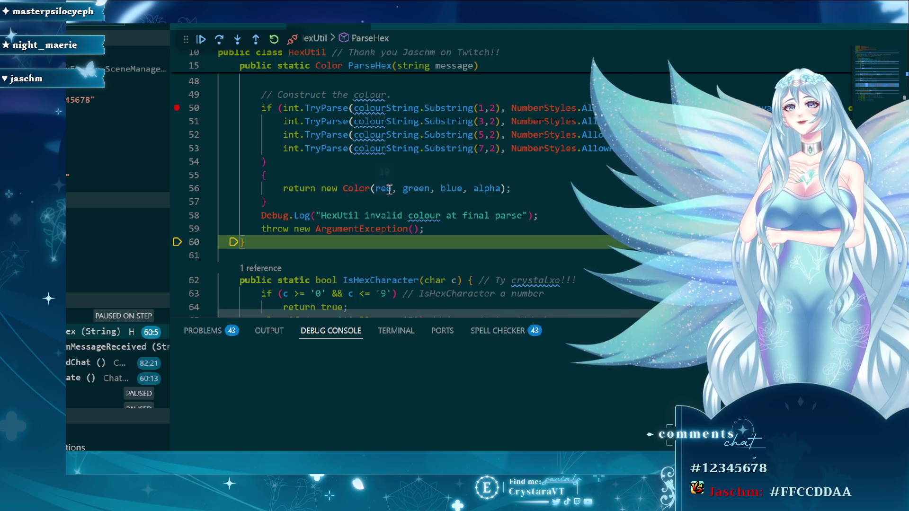
click(238, 42)
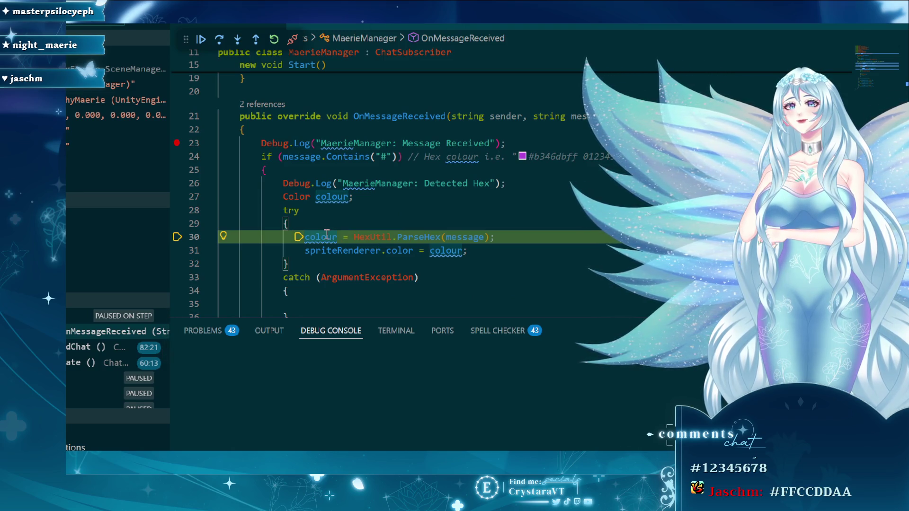
mouse_move(327, 233)
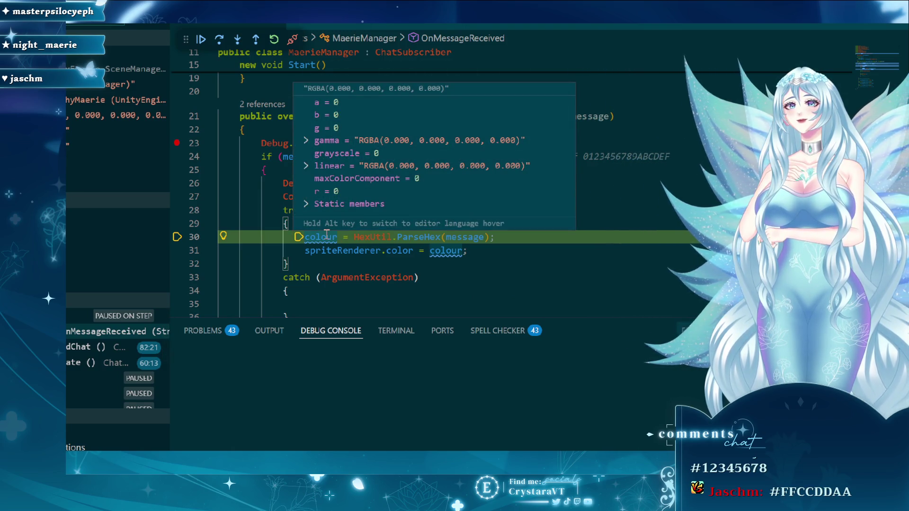
click(225, 43)
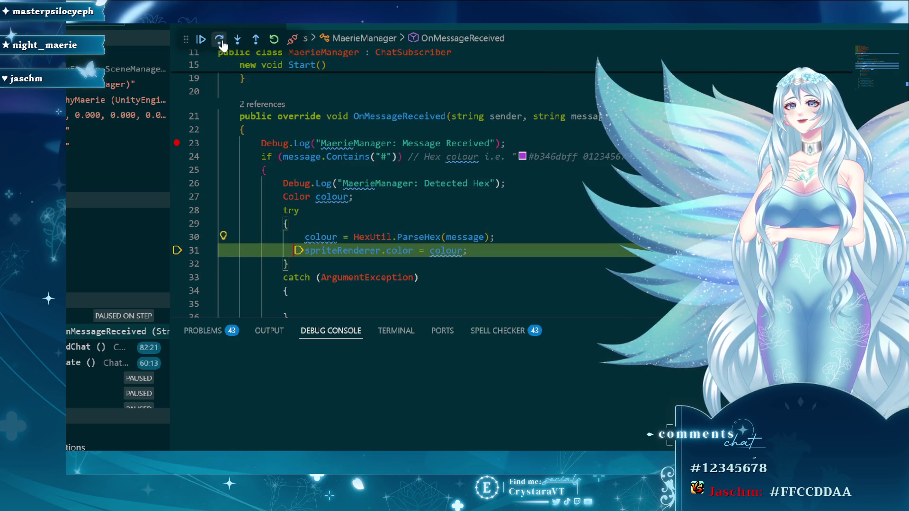
mouse_move(330, 236)
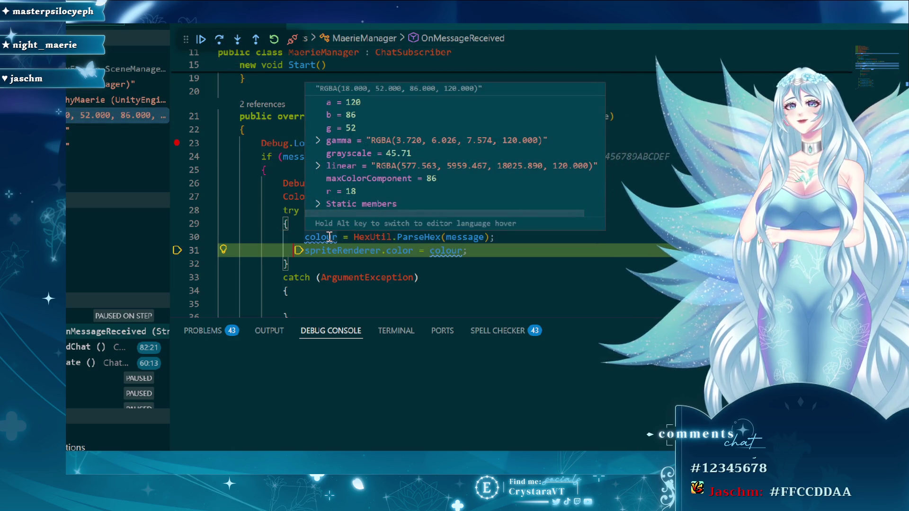
mouse_move(354, 250)
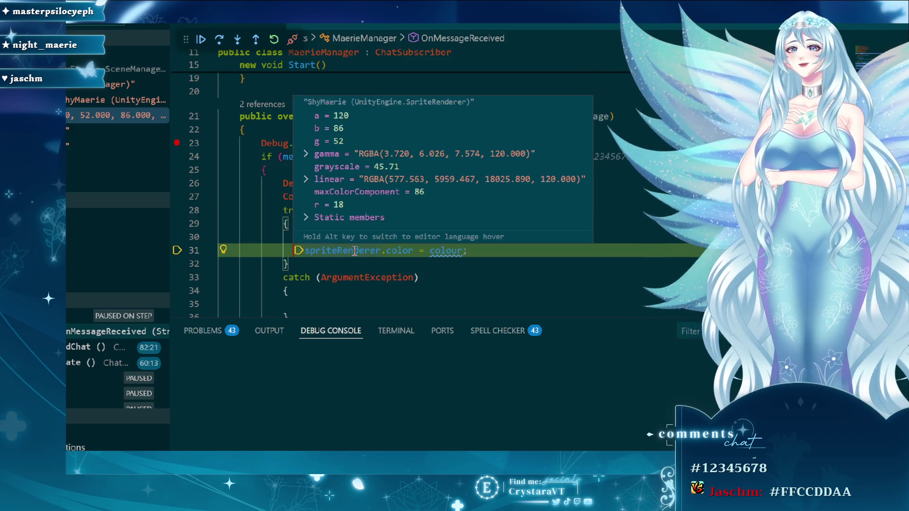
scroll(489, 246, down, 5)
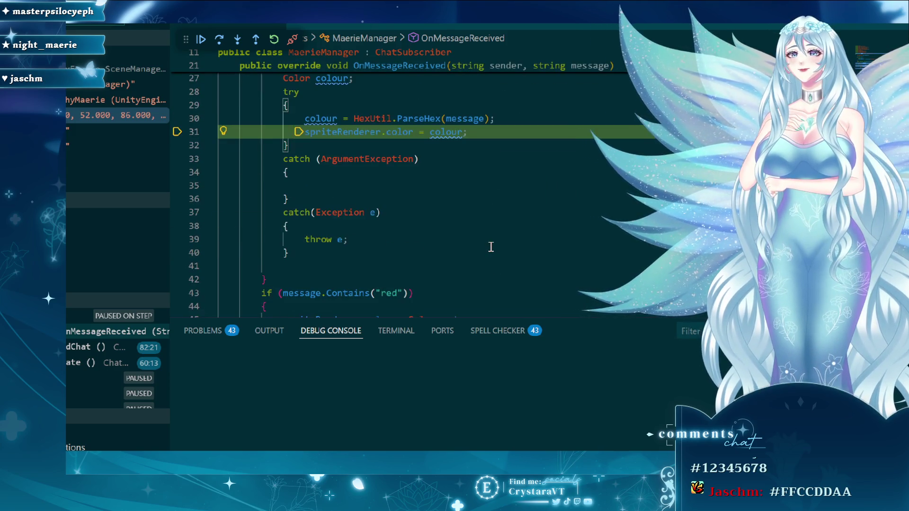
scroll(478, 230, up, 3)
scroll(478, 230, up, 1)
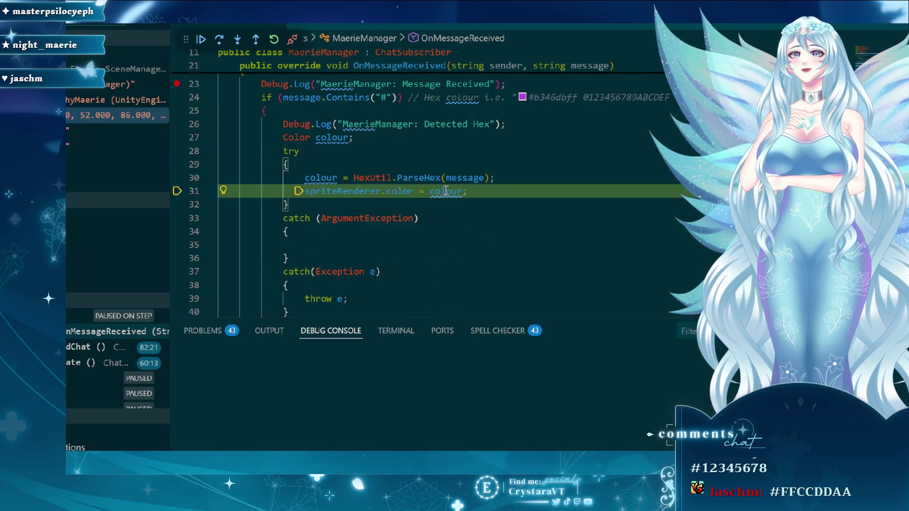
mouse_move(445, 191)
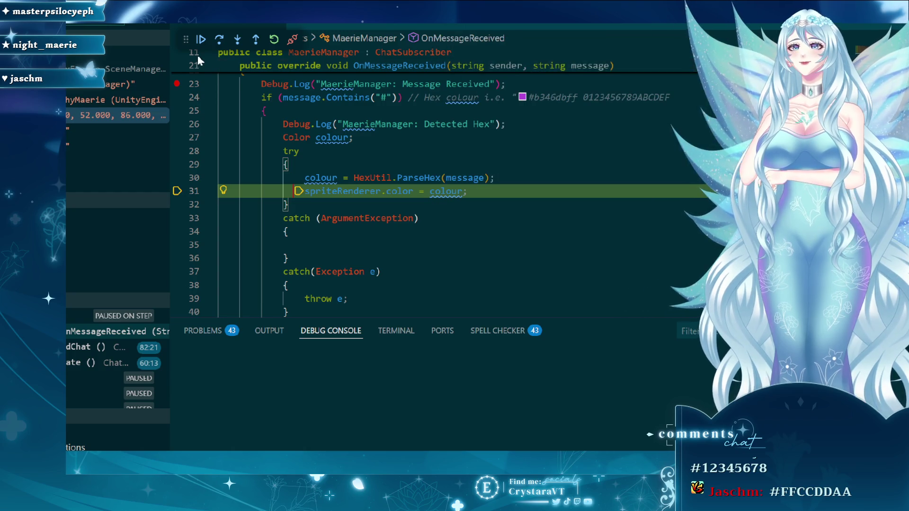
- Step over the red, blue and green checks back into ReadChat, then continue past ParseHex
click(219, 41)
click(219, 42)
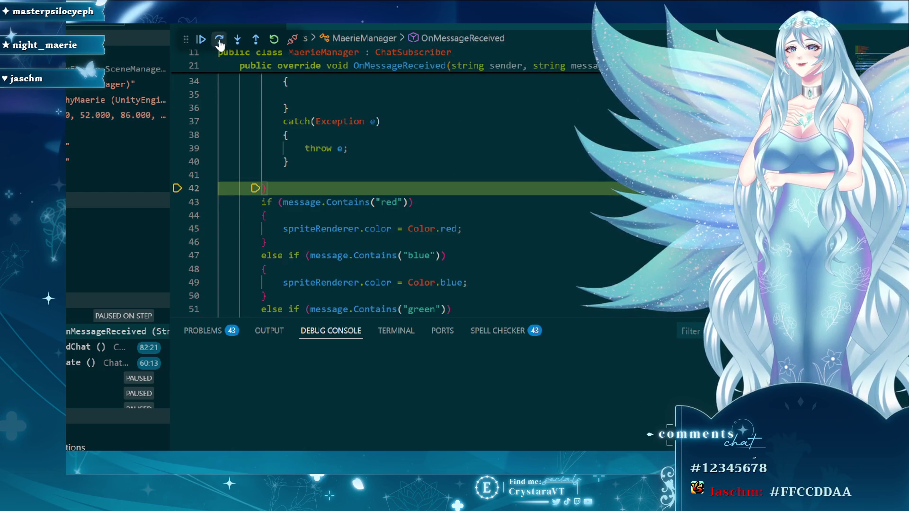
click(219, 42)
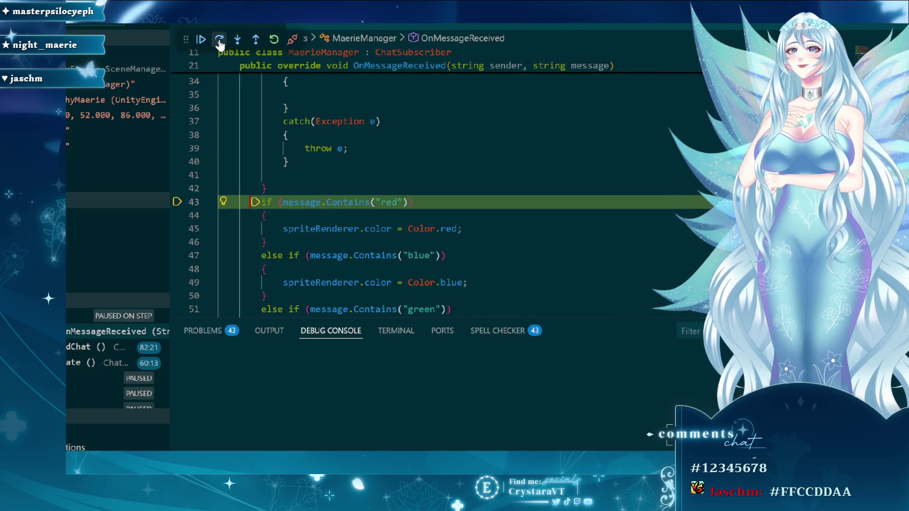
click(219, 42)
click(219, 41)
click(219, 42)
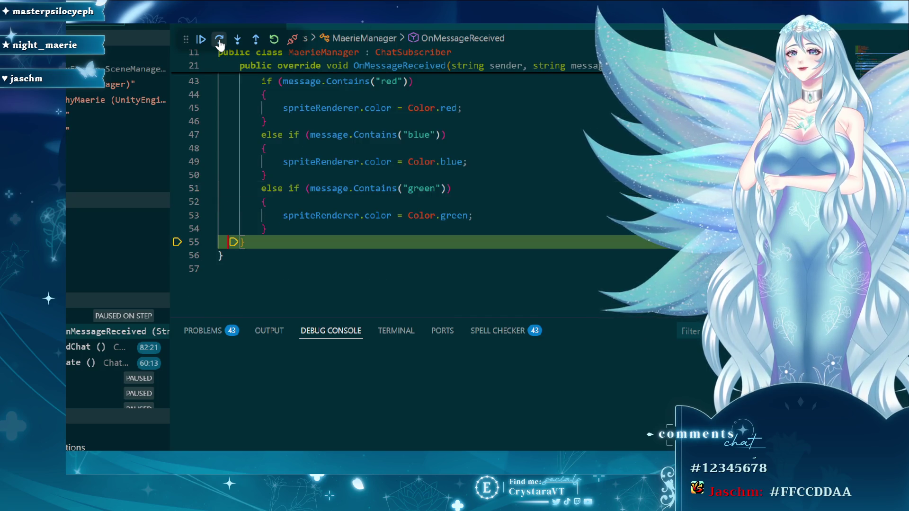
click(219, 42)
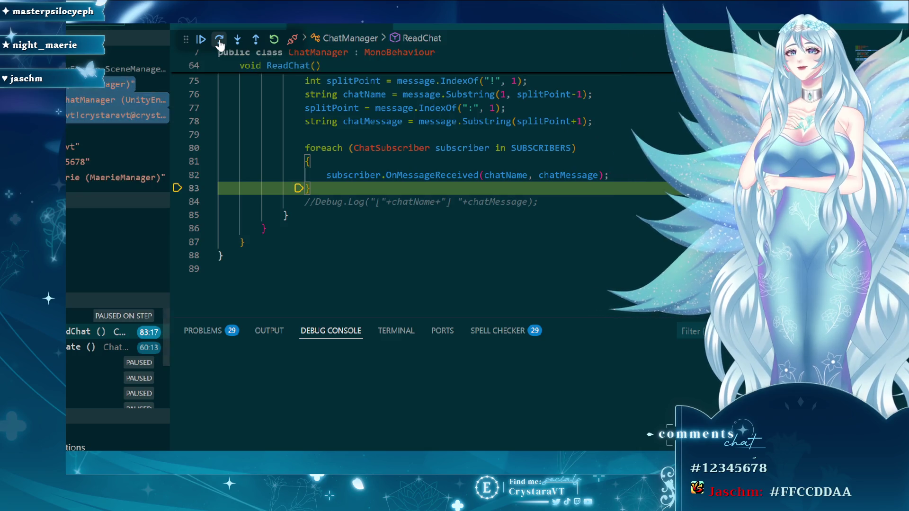
click(219, 42)
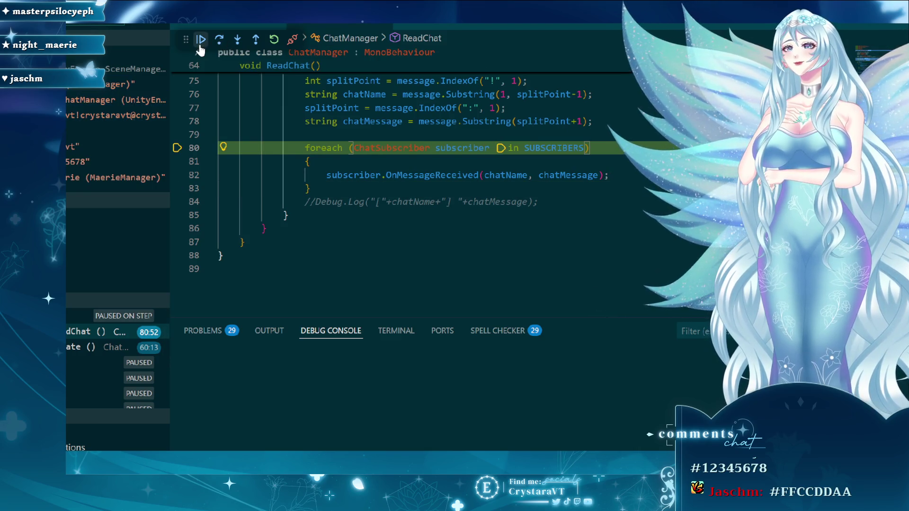
click(200, 42)
click(199, 41)
click(200, 41)
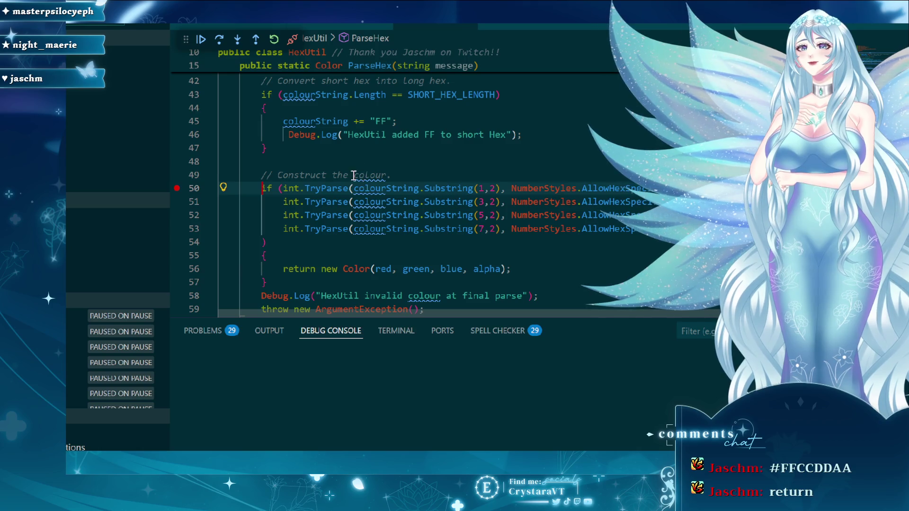
- Delete the stray empty line 31 in HexUtil.cs's hex-character branch
scroll(354, 175, down, 4)
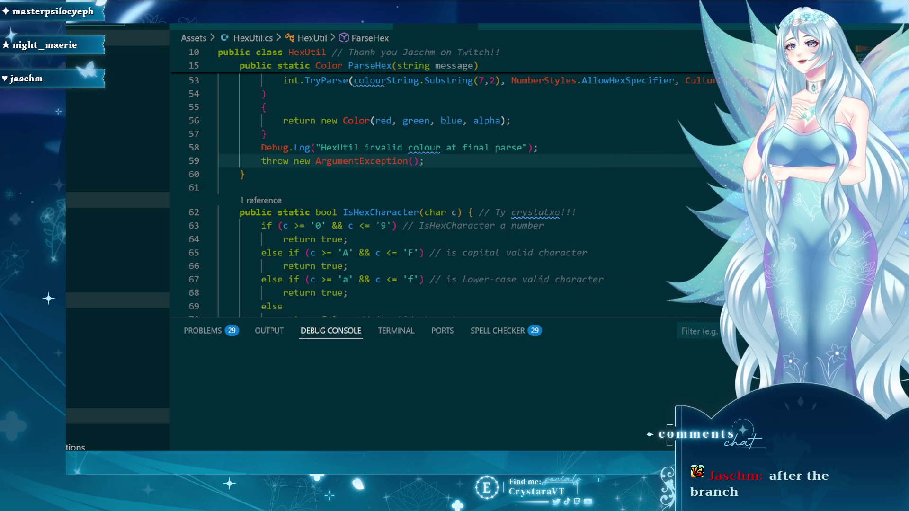
scroll(407, 147, up, 7)
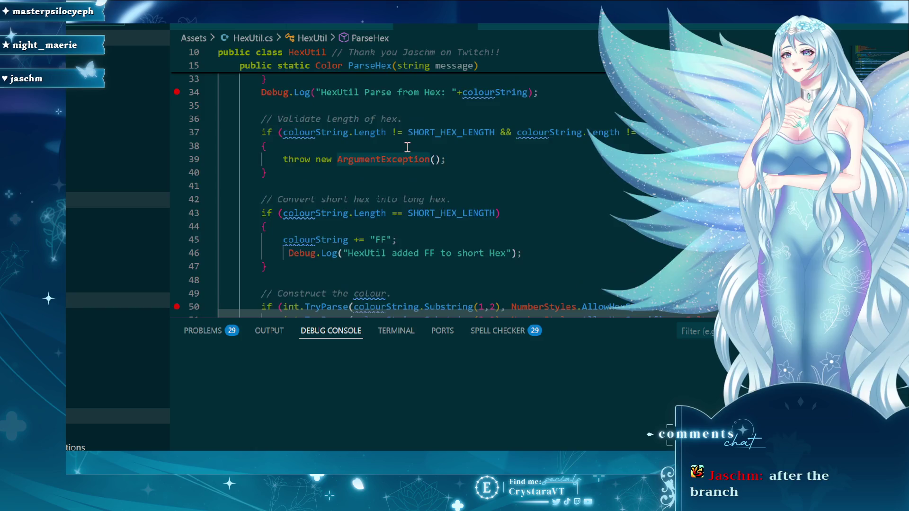
scroll(408, 147, up, 6)
scroll(421, 171, down, 7)
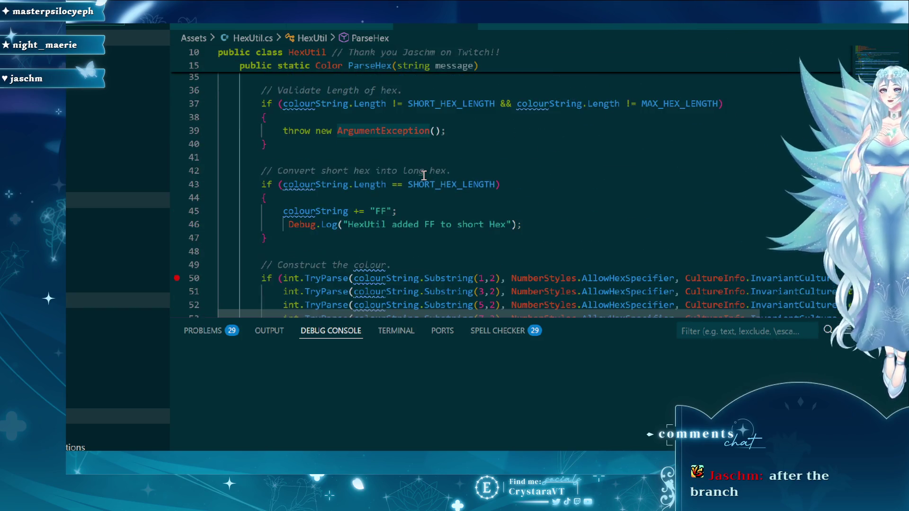
scroll(423, 175, down, 9)
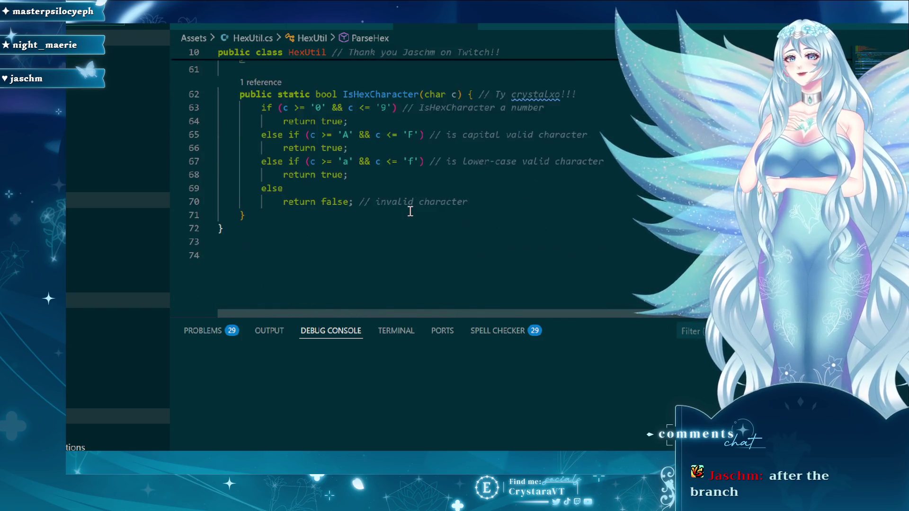
scroll(410, 212, up, 9)
scroll(408, 215, down, 2)
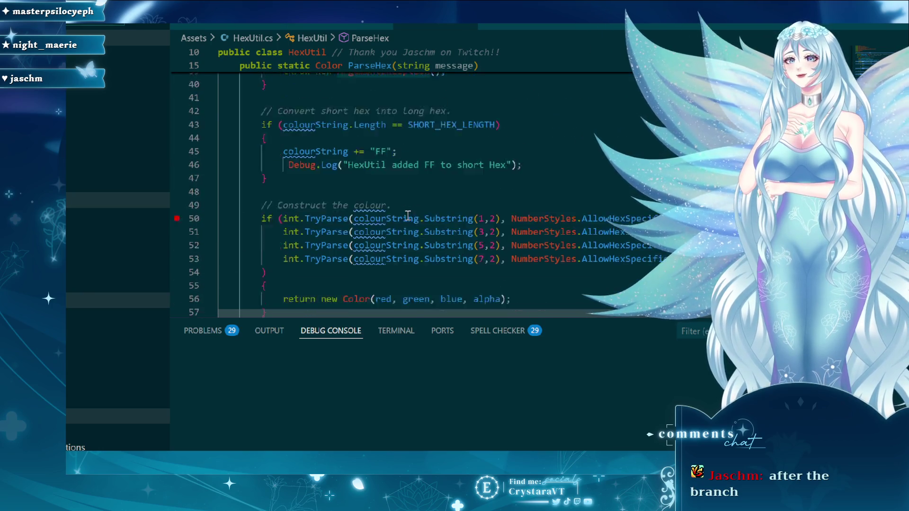
scroll(408, 215, down, 1)
scroll(400, 204, up, 10)
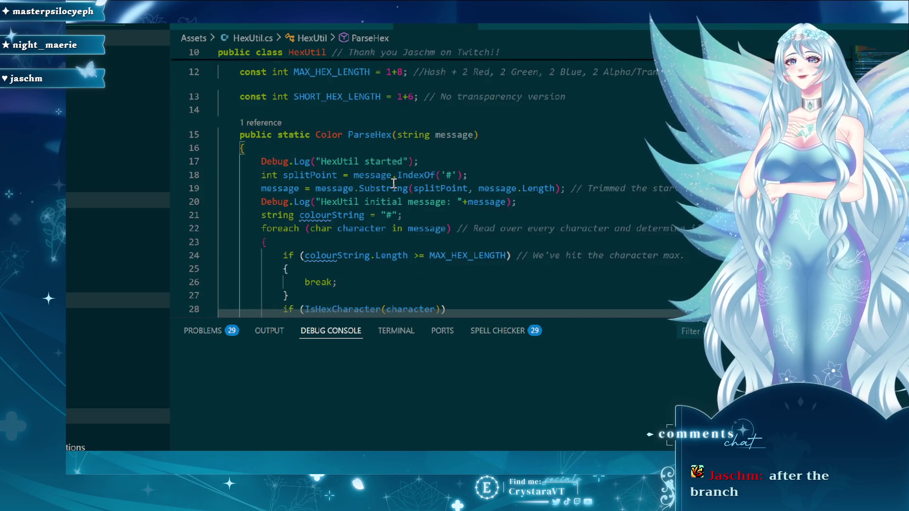
scroll(393, 184, down, 4)
scroll(390, 192, up, 2)
scroll(388, 227, down, 2)
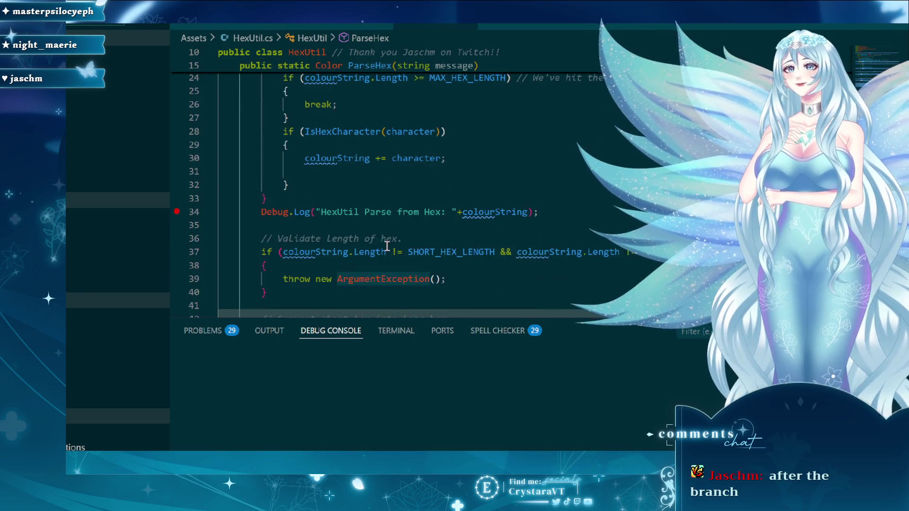
scroll(308, 239, up, 3)
scroll(307, 227, down, 3)
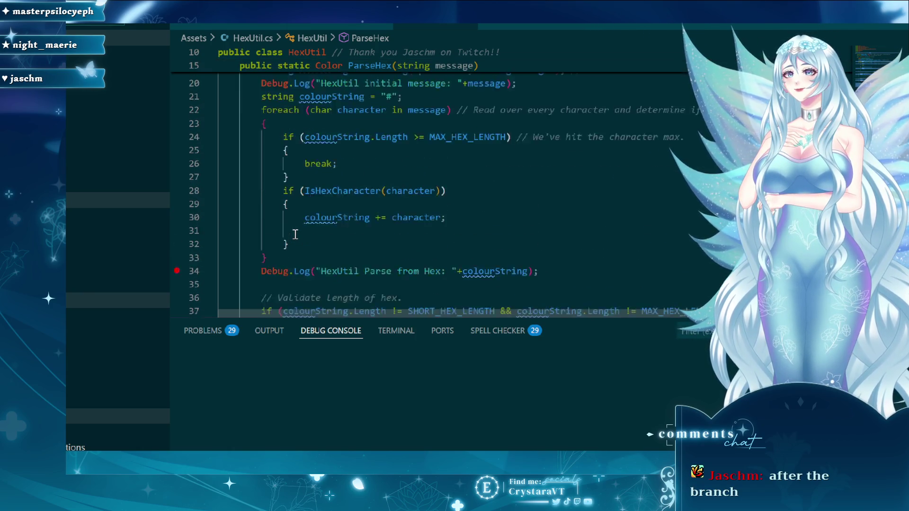
click(371, 170)
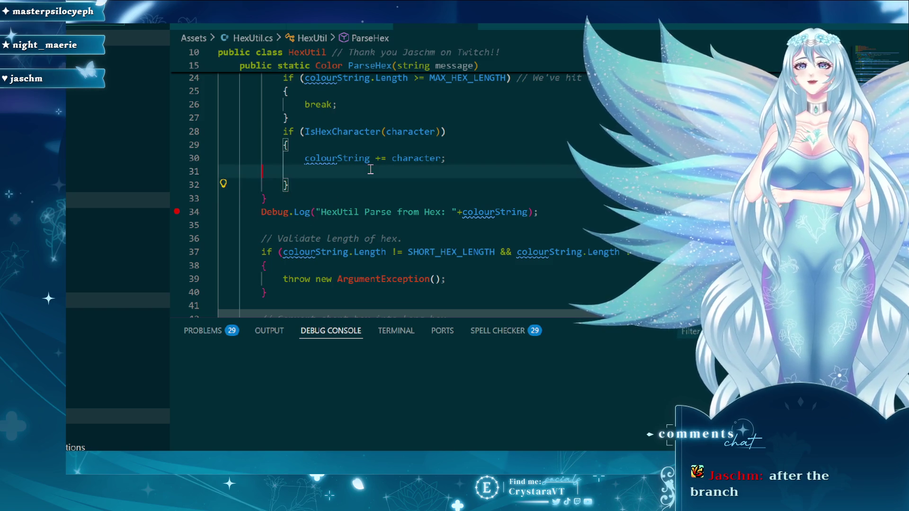
key(BackSpace)
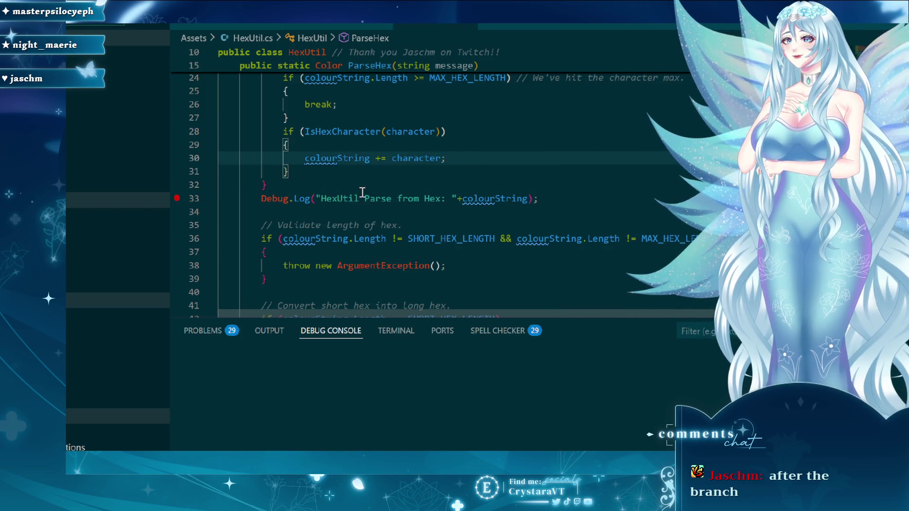
- Check the Parse from Hex log line, then switch back to MaerieManager.cs
click(558, 201)
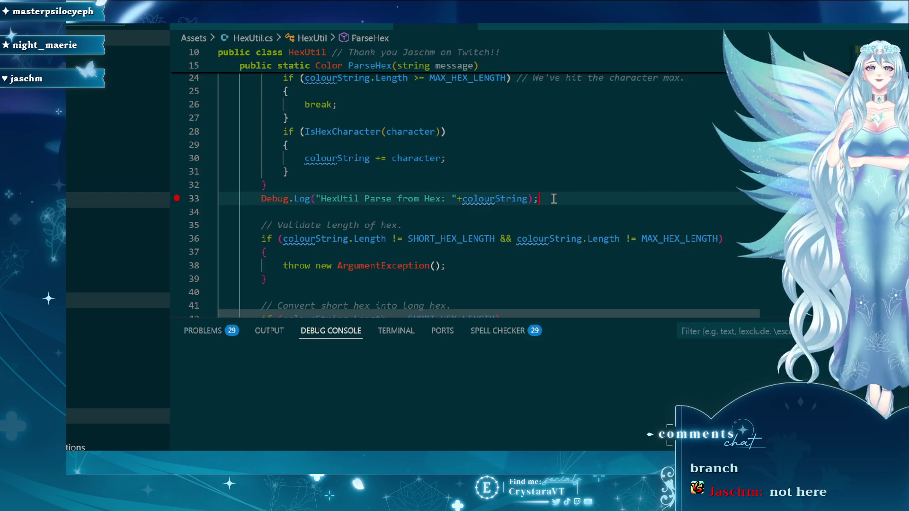
scroll(547, 194, up, 3)
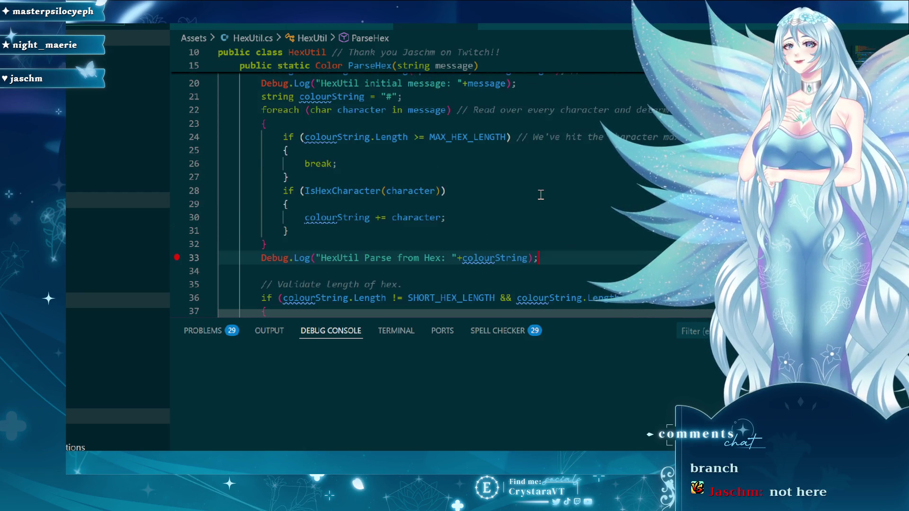
scroll(540, 195, up, 1)
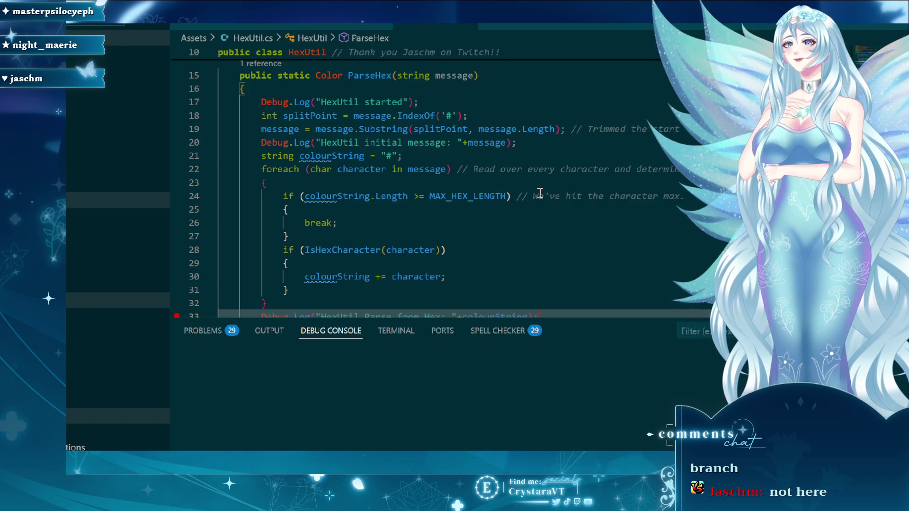
scroll(540, 193, down, 1)
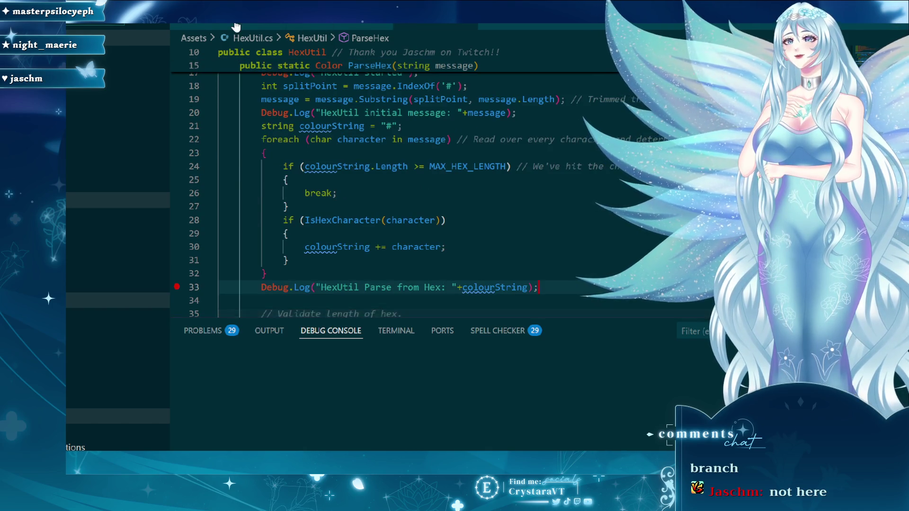
key(ctrl+Tab)
scroll(397, 230, down, 3)
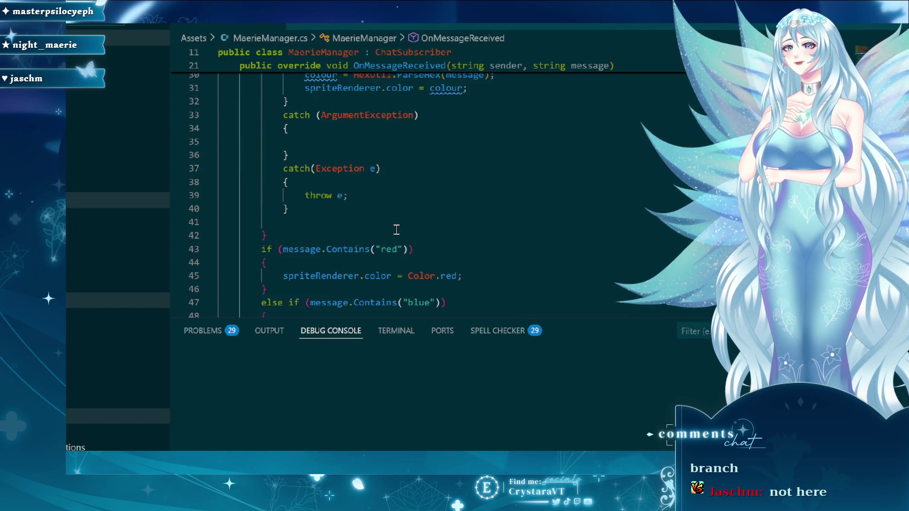
- Type 'else' before the red-colour check and delete the stray 'return;' after the catch blocks
click(330, 220)
text(return;)
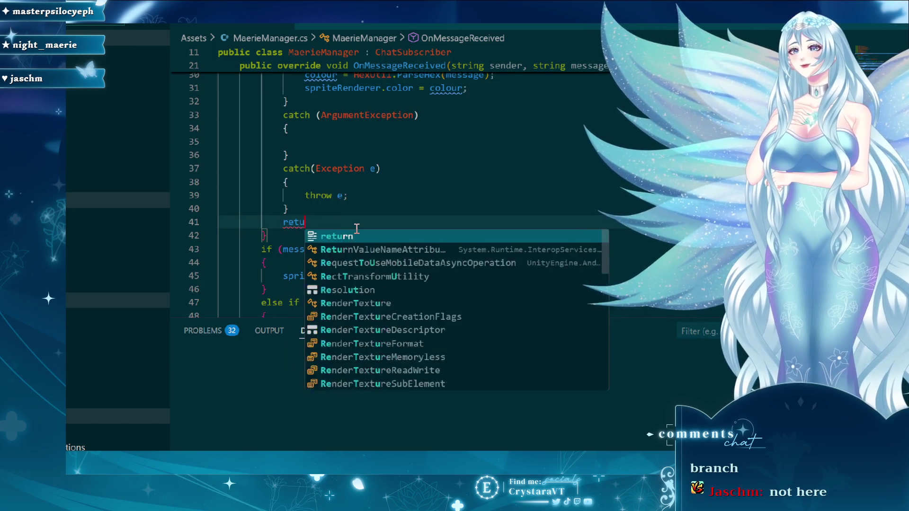
key(Down)
key(Down)
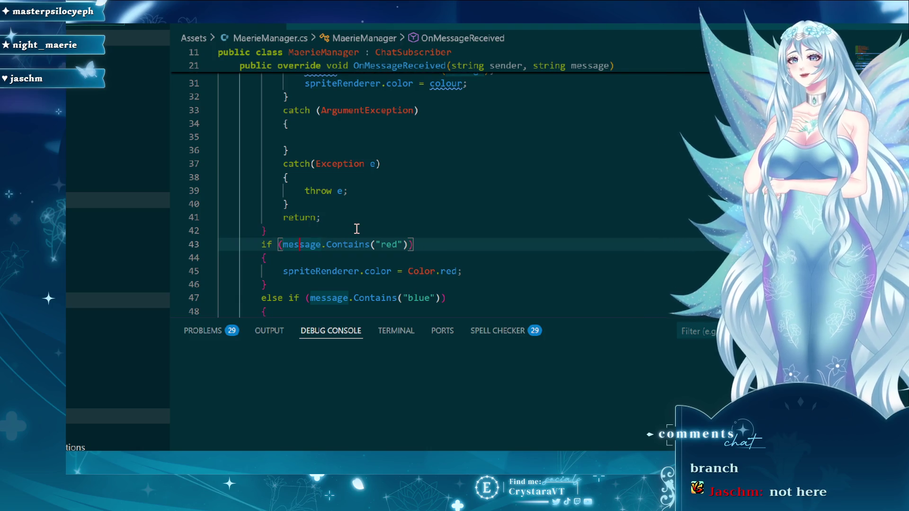
text(else)
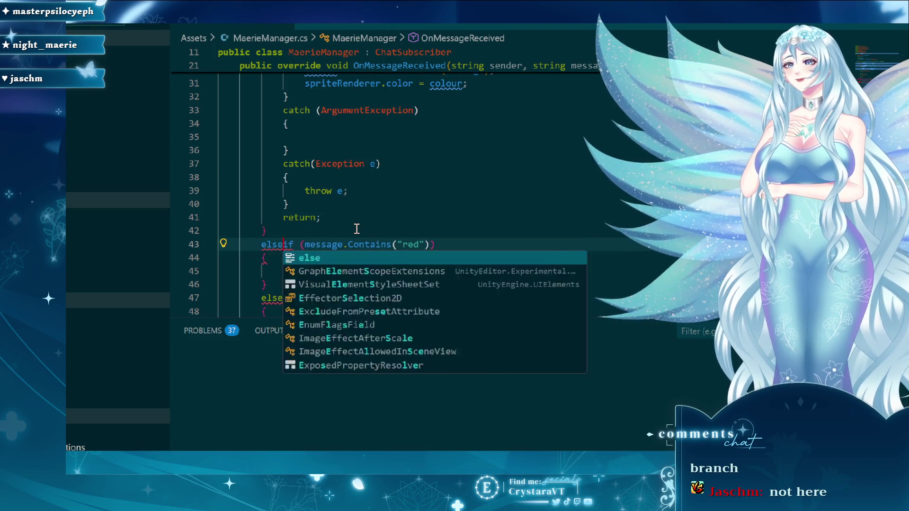
scroll(393, 164, down, 2)
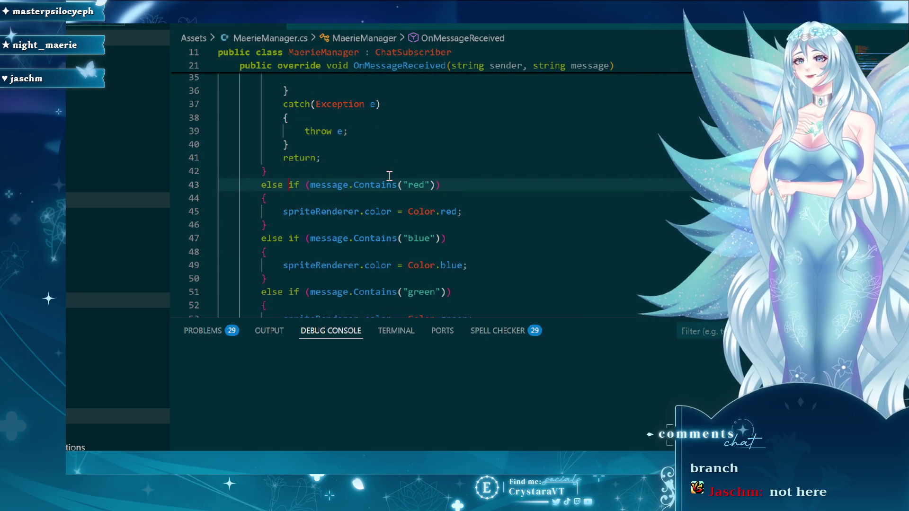
scroll(390, 179, up, 2)
drag(366, 188, 160, 180)
key(ctrl+x)
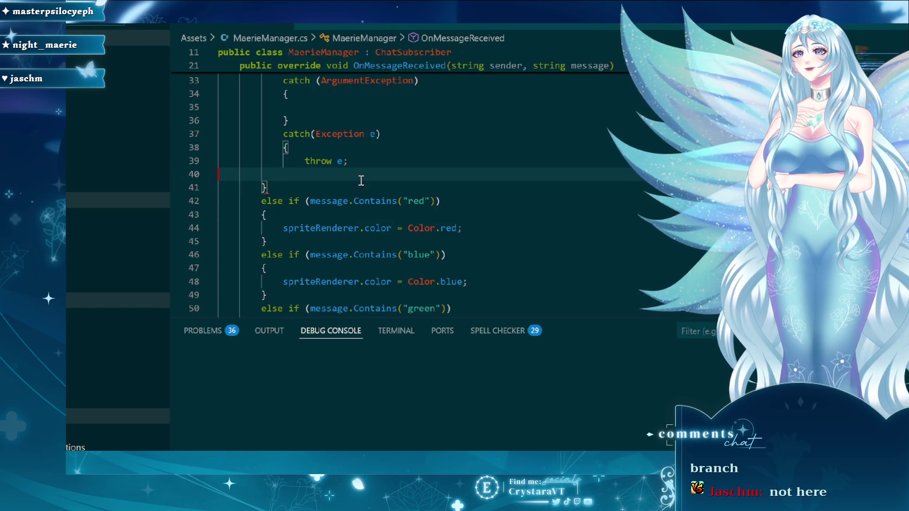
key(ctrl+z)
key(ctrl+z)
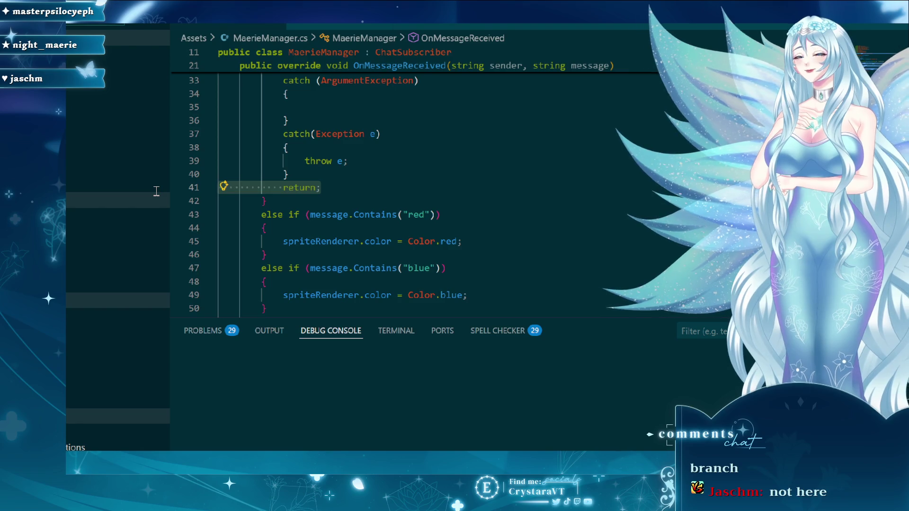
key(BackSpace)
key(BackSpace)
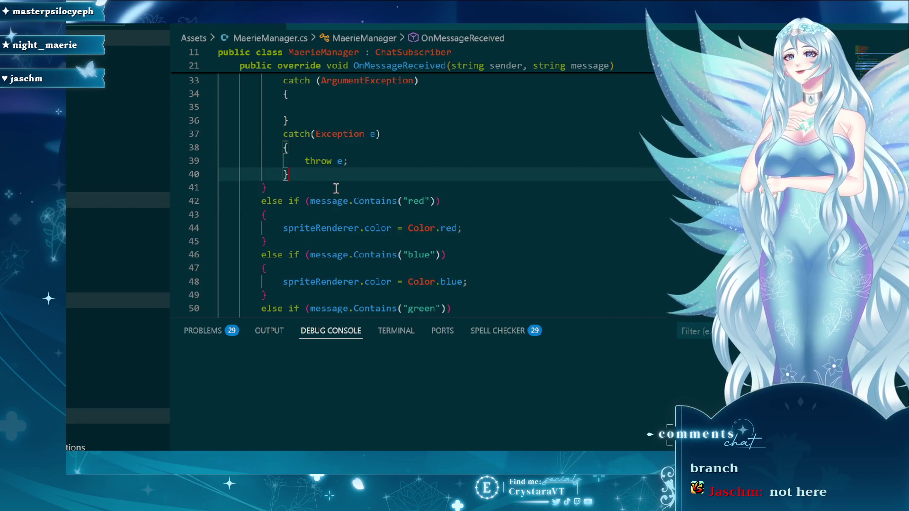
- Select the else-if chain down to line 41 and review the code above it
scroll(386, 221, up, 1)
scroll(387, 222, down, 2)
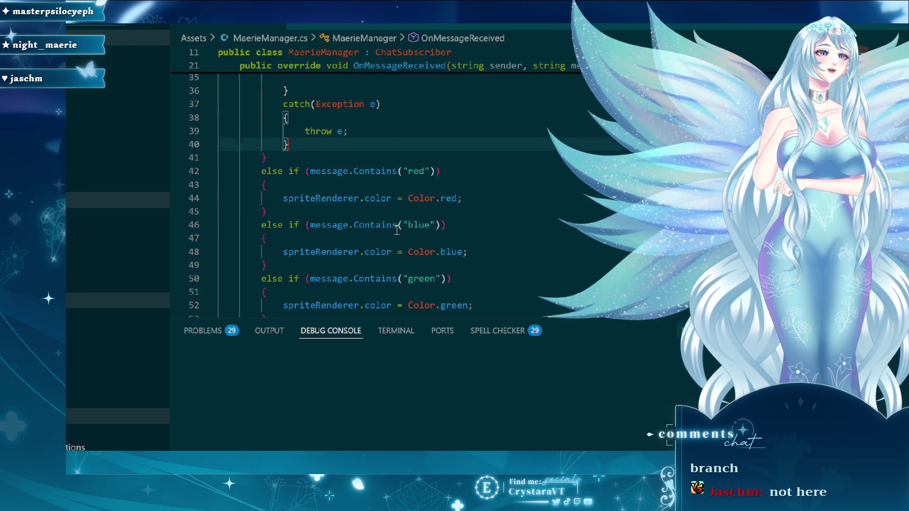
drag(463, 288, 109, 145)
key(shift+Up)
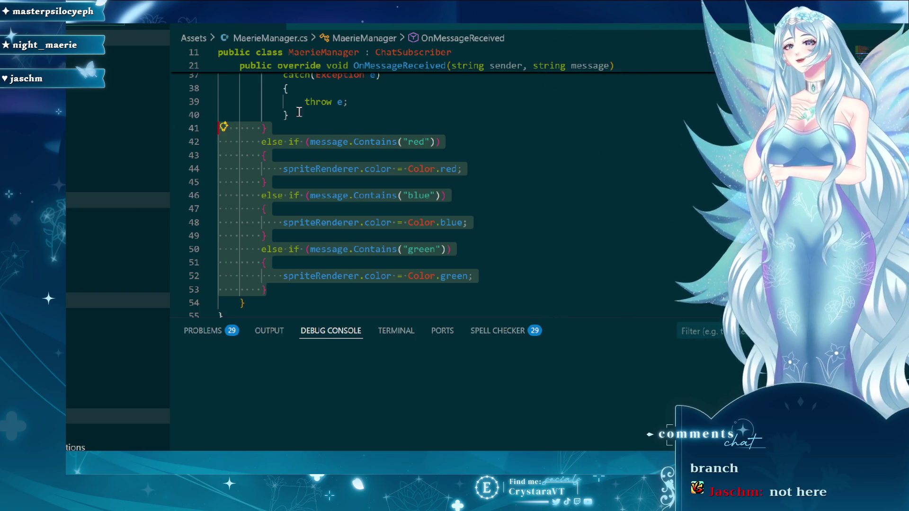
click(468, 127)
scroll(425, 175, up, 4)
scroll(426, 174, up, 3)
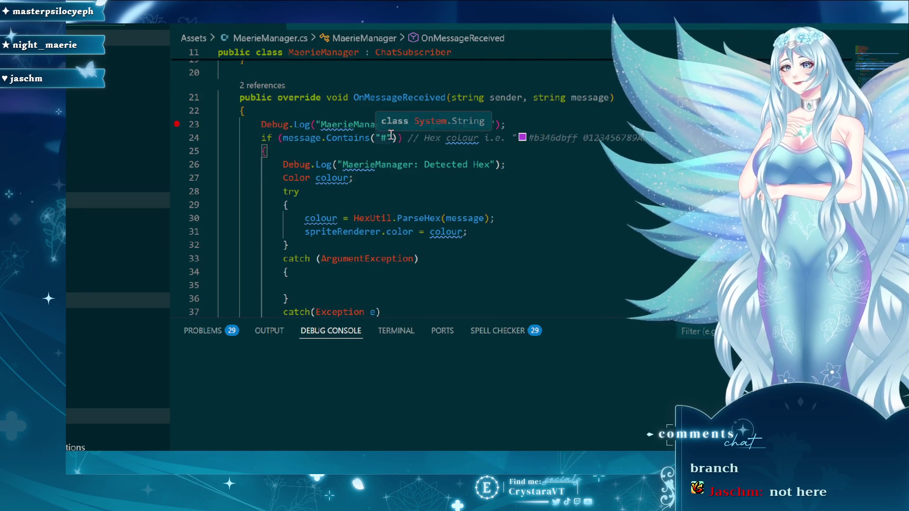
- Inspect the try block and its ArgumentException catch, leaving the caret after that catch
click(473, 197)
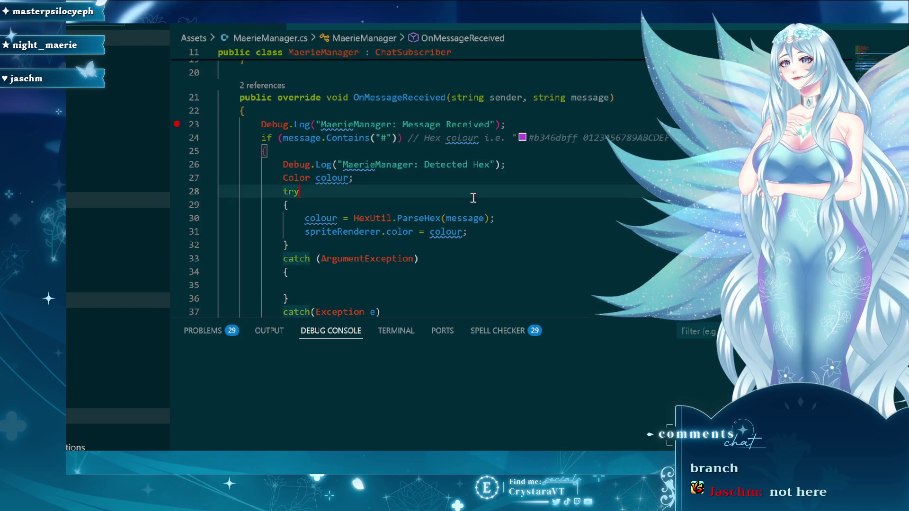
scroll(464, 224, down, 3)
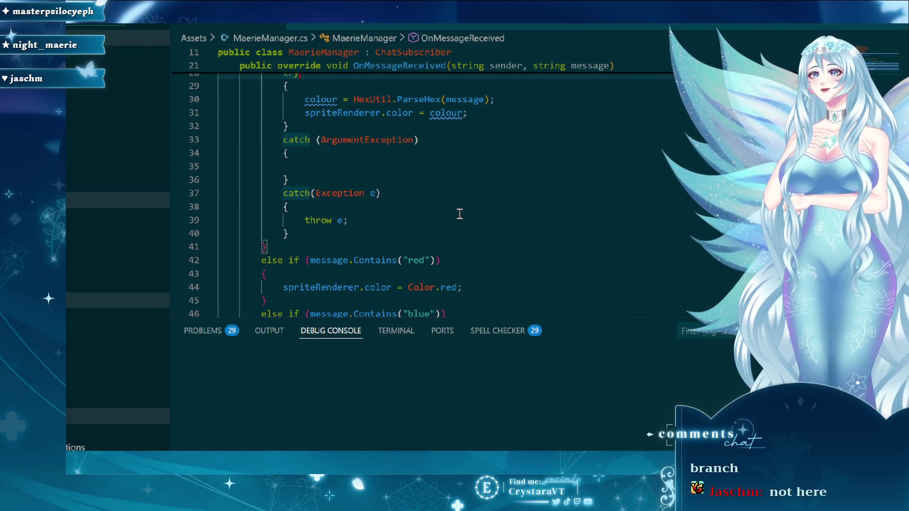
scroll(459, 213, up, 2)
mouse_move(351, 173)
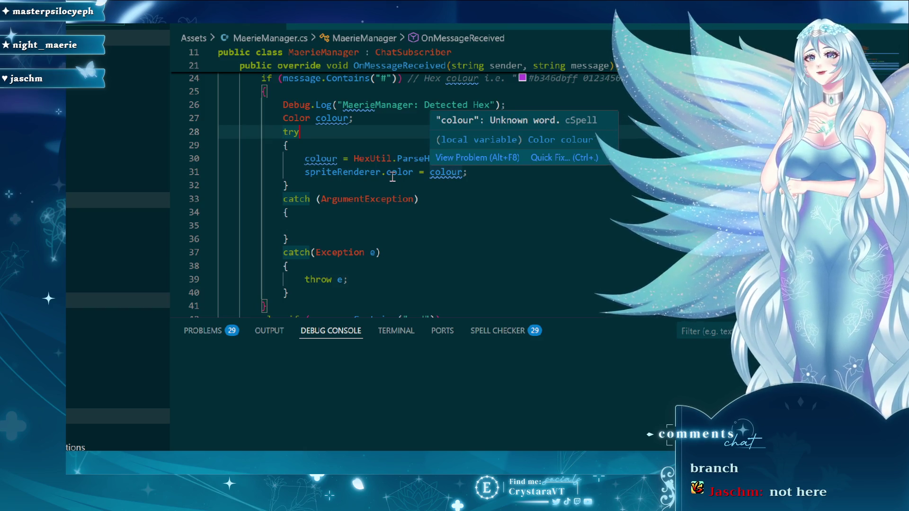
mouse_move(392, 177)
scroll(392, 177, down, 4)
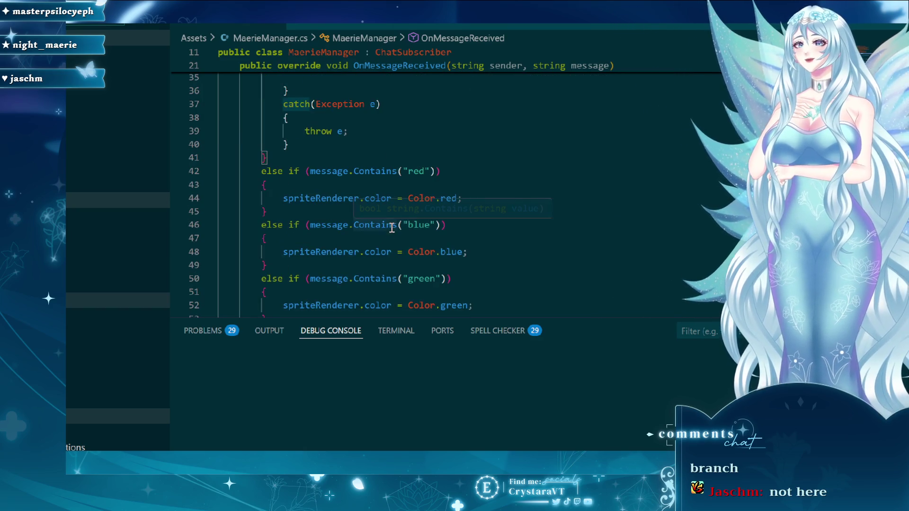
scroll(433, 265, up, 3)
click(381, 170)
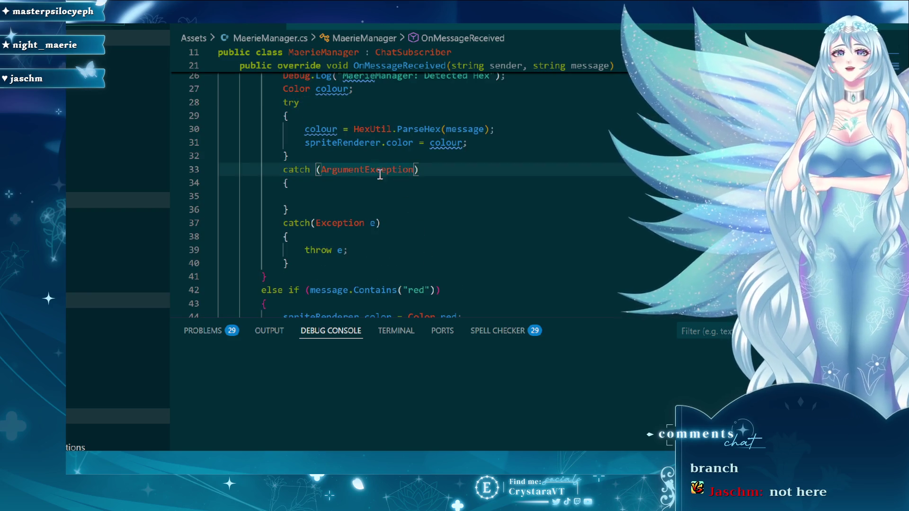
key(Up)
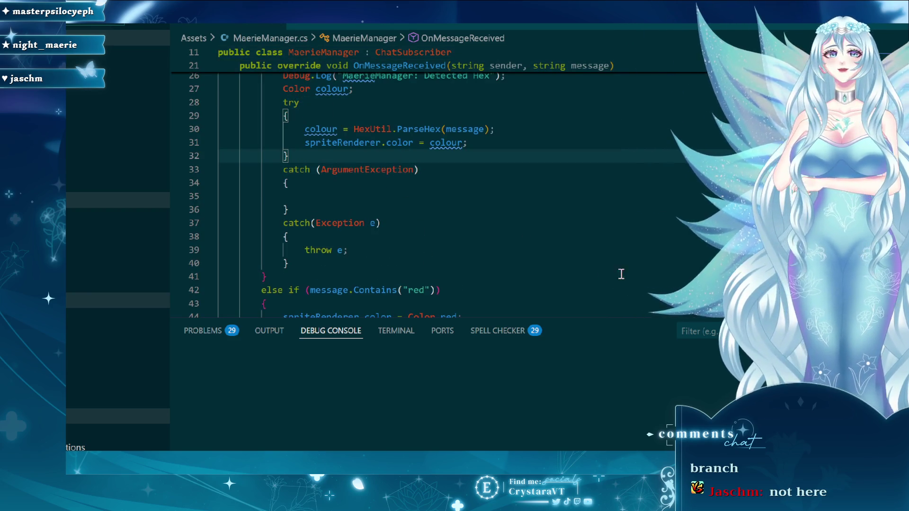
click(437, 168)
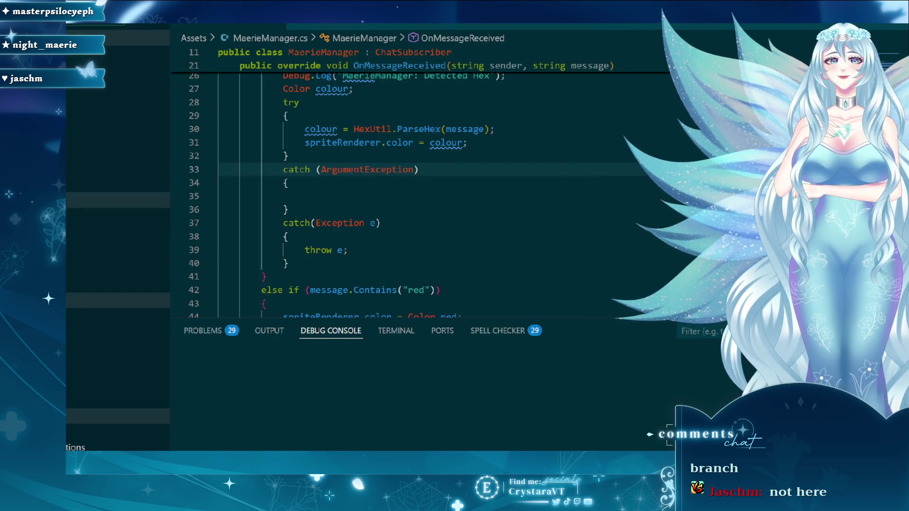
- In Unity, inspect Canvas, ChatDisplay and ShyMaerie during the test run, then stop play mode
key(alt+Tab)
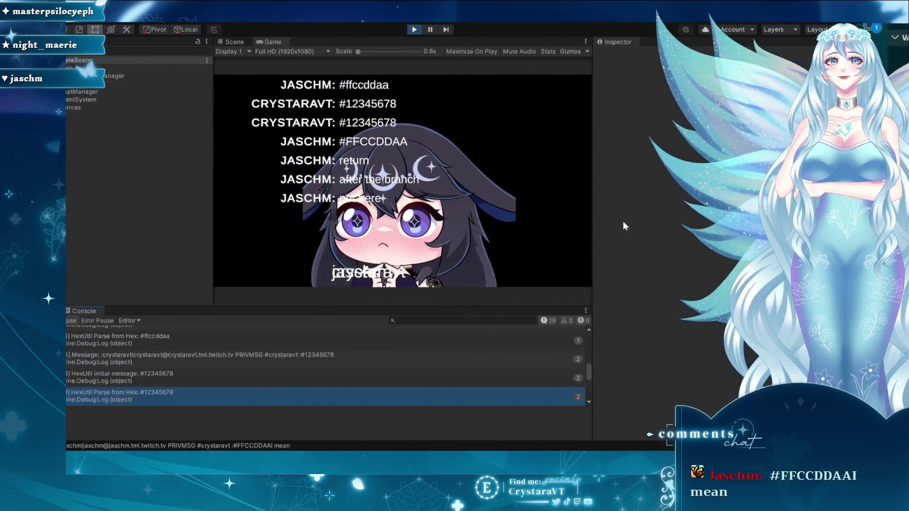
click(457, 30)
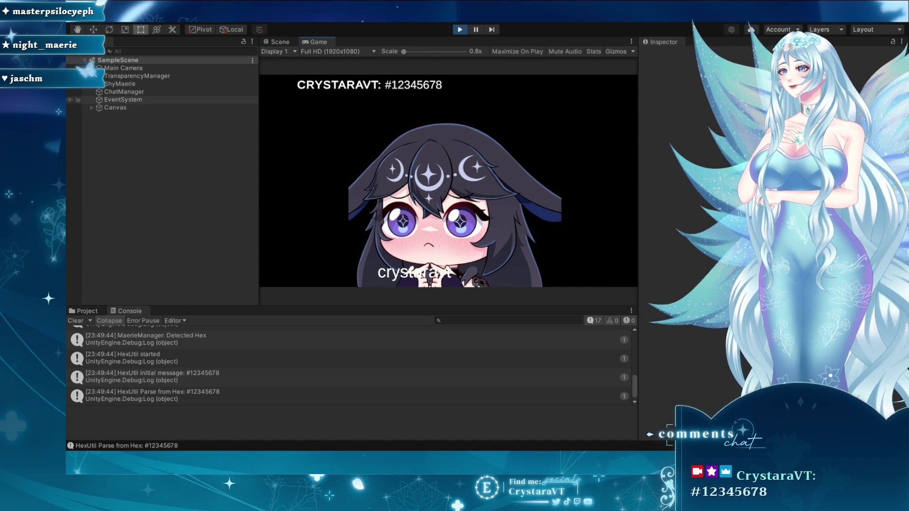
click(87, 107)
click(92, 107)
key(Down)
key(Down)
key(Down)
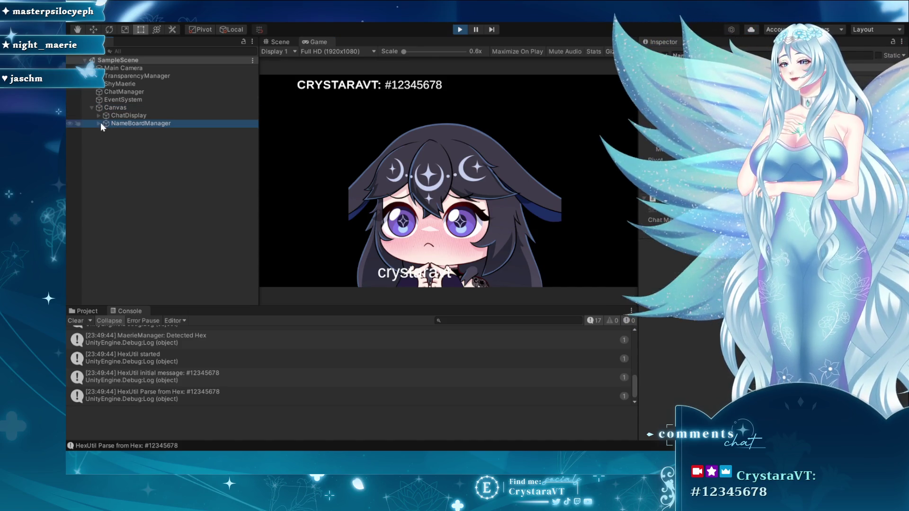
click(100, 116)
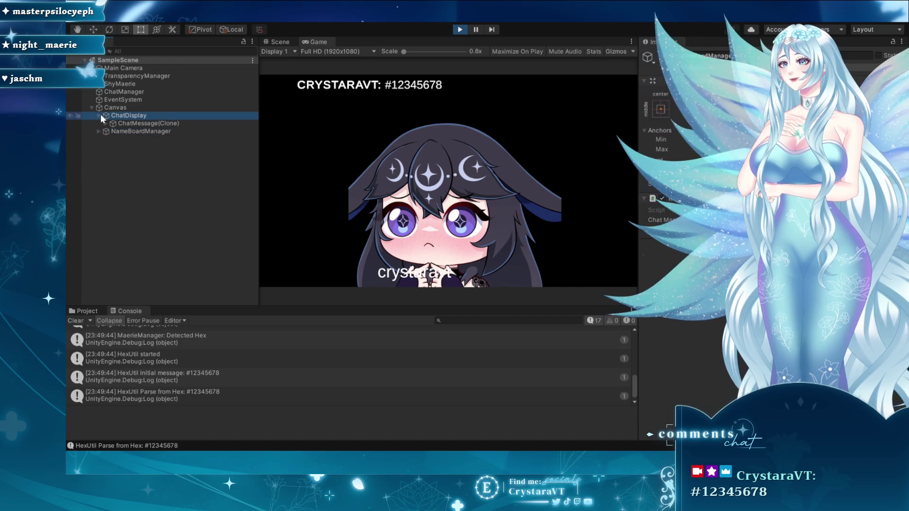
click(118, 84)
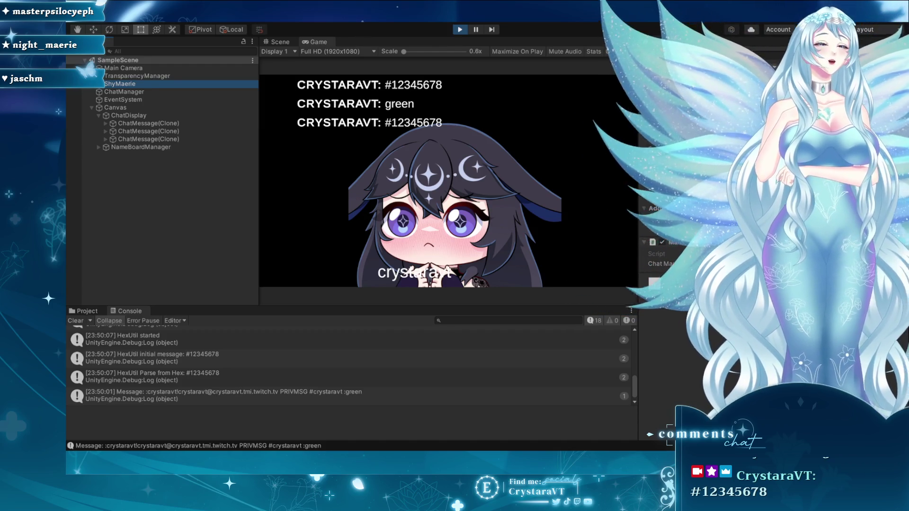
key(q)
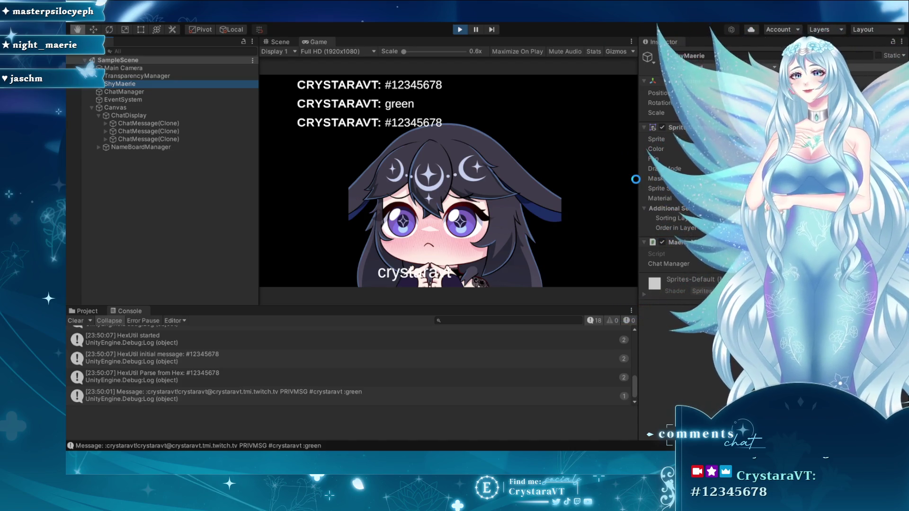
click(458, 31)
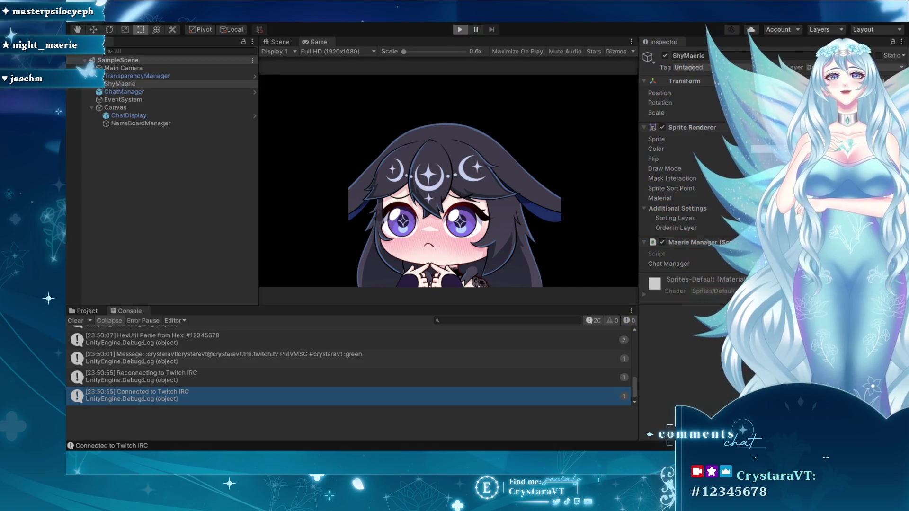
- Start play mode with Ctrl+P so chat hex codes like #123456 tint the ShyMaerie sprite
key(ctrl+p)
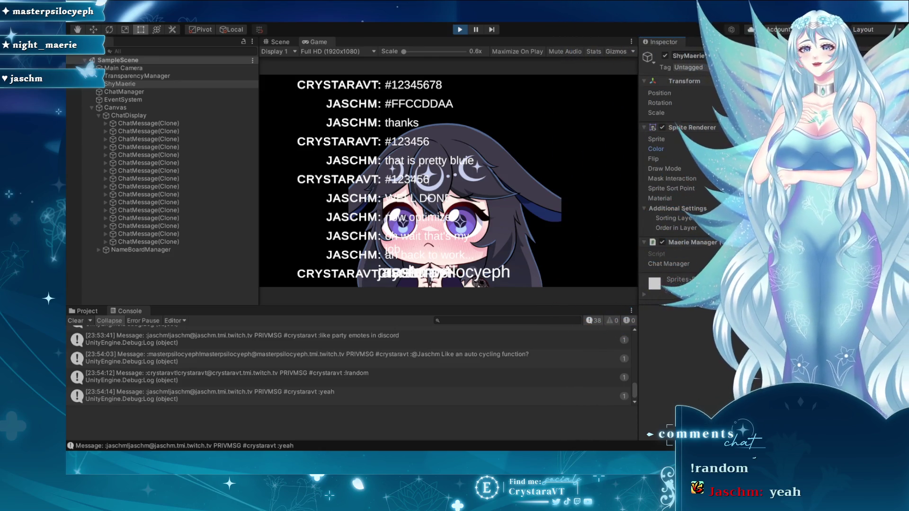
- In the Scene view, inspect the name board, chat messages, Canvas and ChatDisplay objects
click(280, 42)
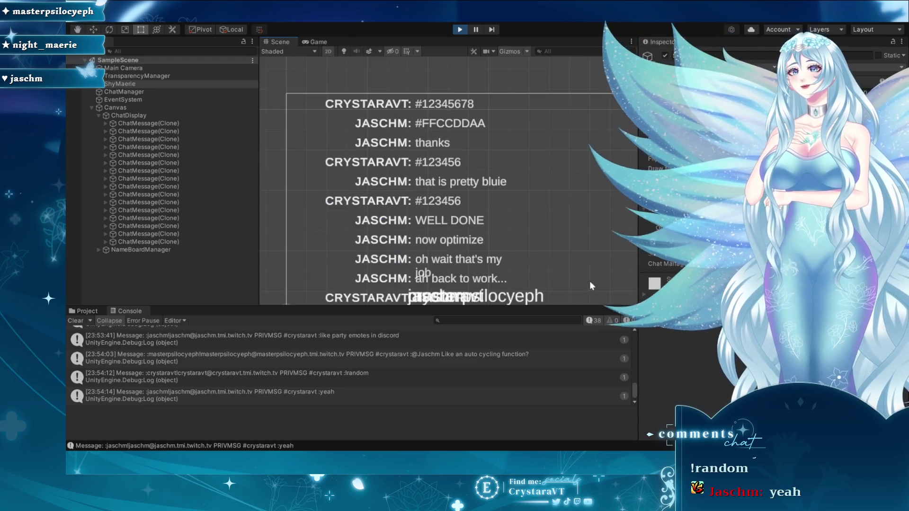
click(447, 152)
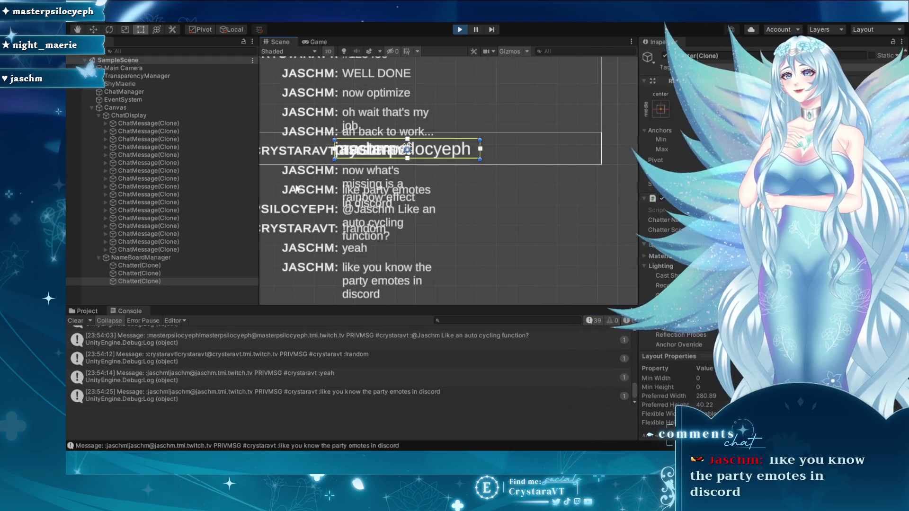
mouse_move(339, 86)
mouse_down()
mouse_move(362, 104)
mouse_move(535, 137)
mouse_up()
click(537, 137)
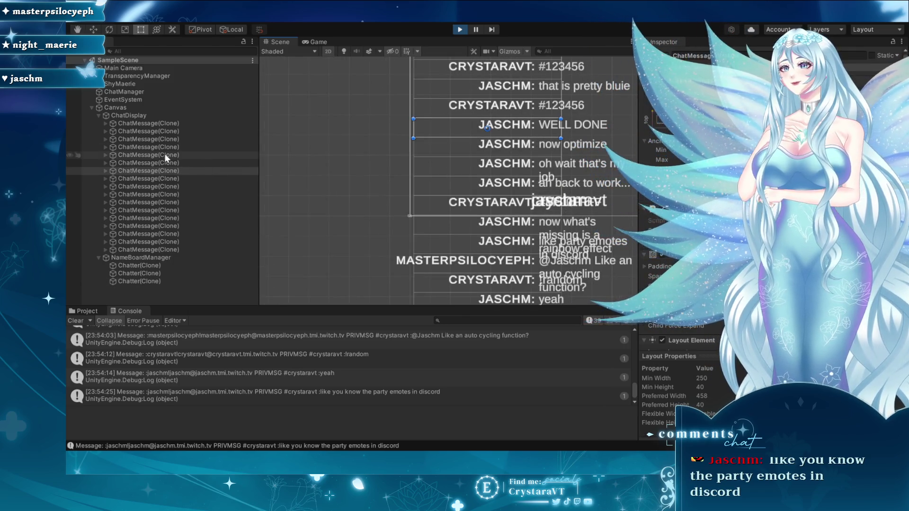
click(115, 107)
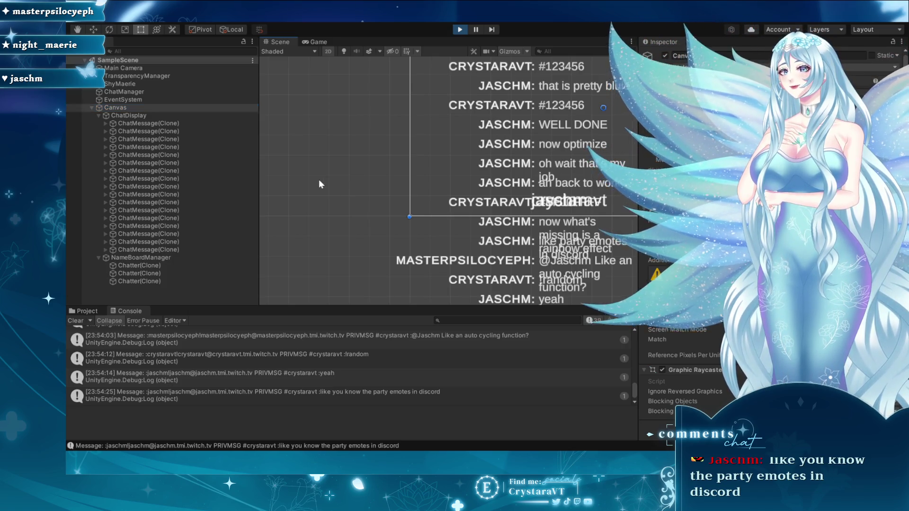
scroll(320, 184, down, 2)
click(466, 120)
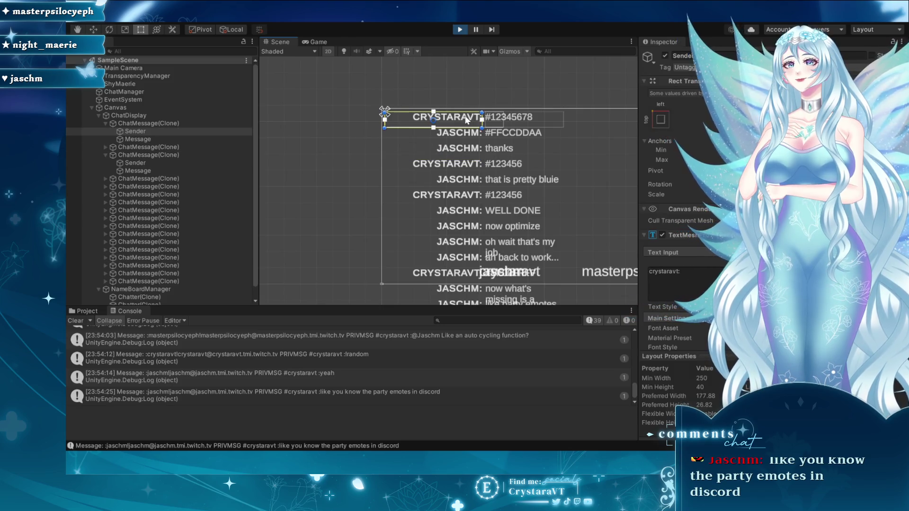
click(127, 116)
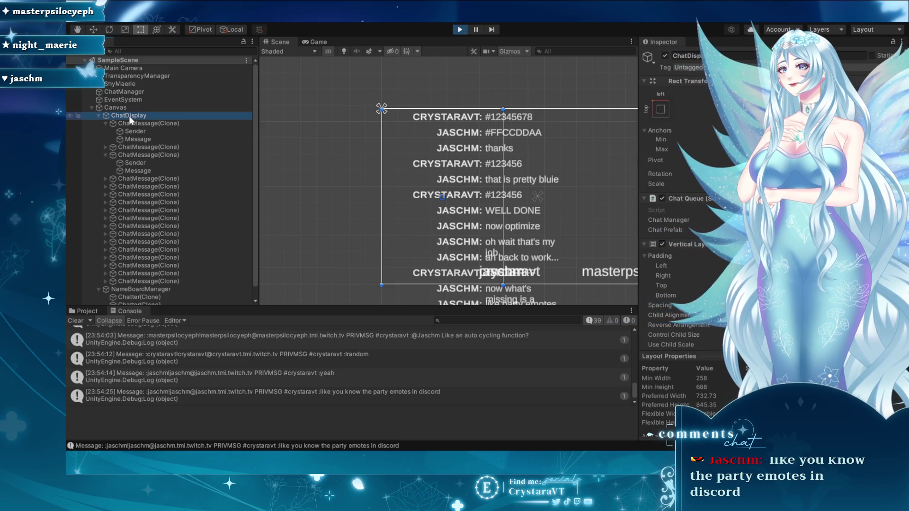
click(391, 115)
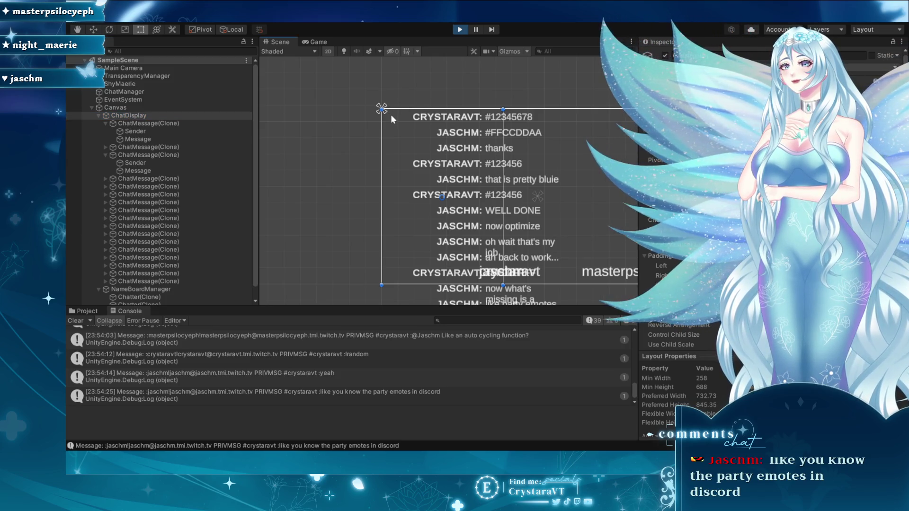
key(q)
key(f)
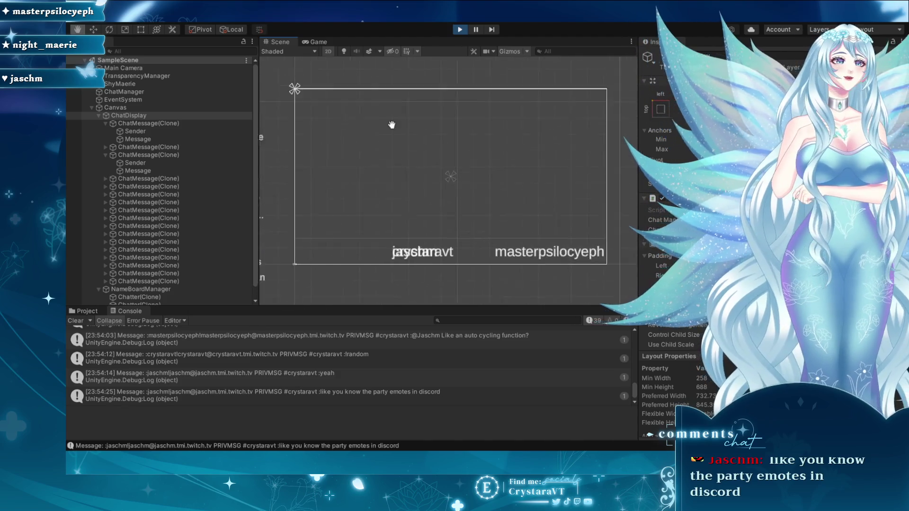
scroll(396, 121, up, 1)
key(t)
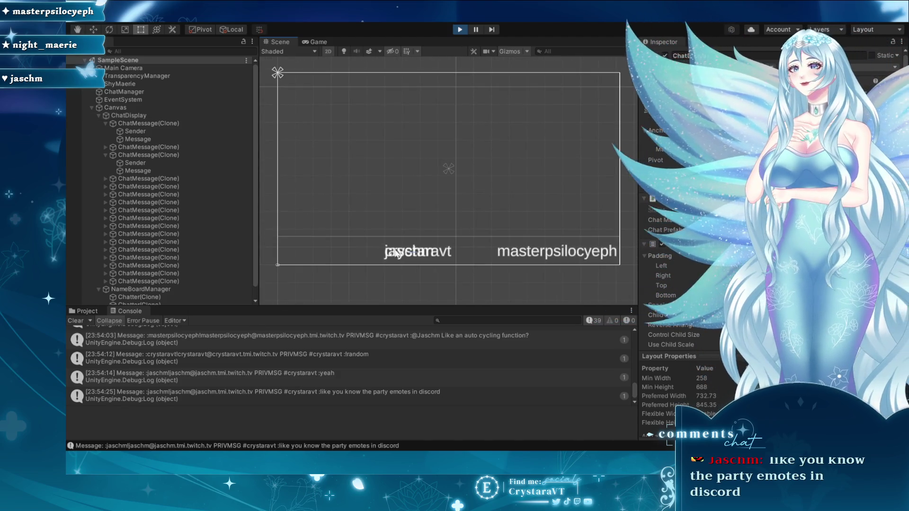
click(397, 252)
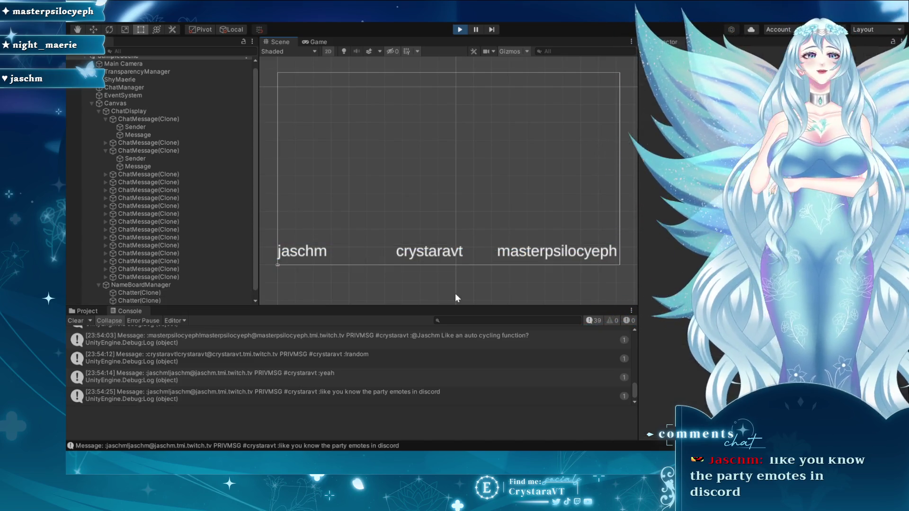
click(305, 251)
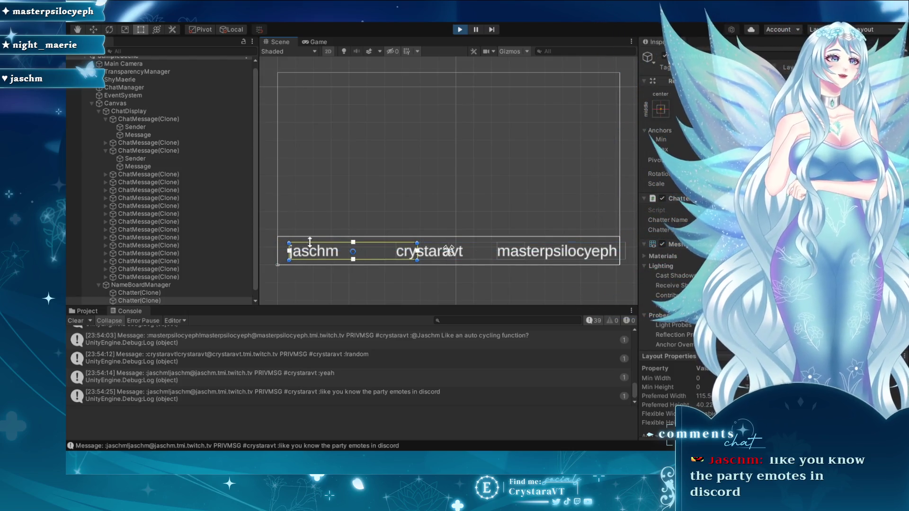
- Watch chatter names and messages in the Game view, then switch to HexUtil.cs in VS Code
click(314, 42)
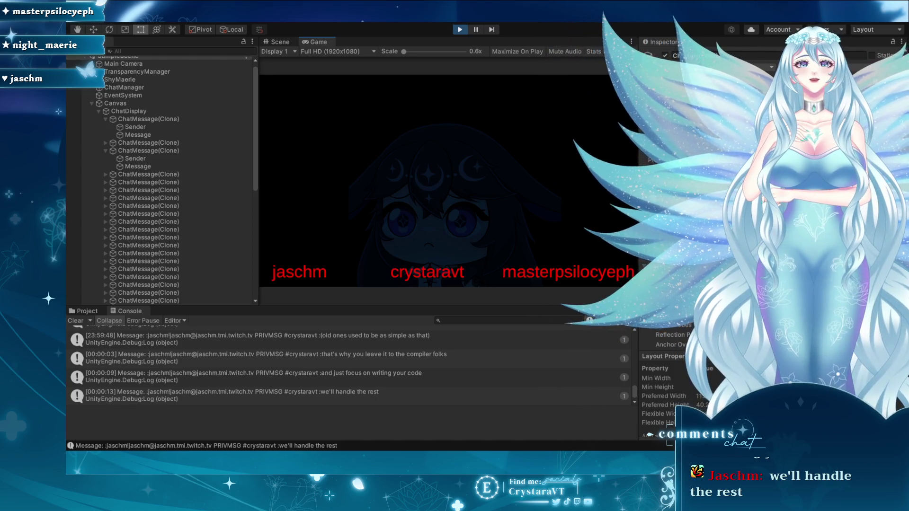
key(ctrl+super+Right)
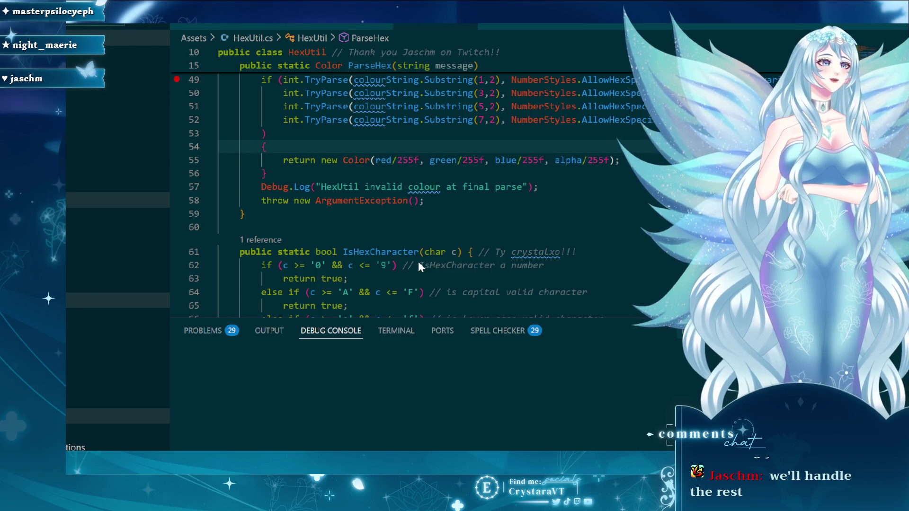
- Scroll through ParseHex in HexUtil.cs and select the Debug.Log("HexUtil started") line
scroll(500, 279, up, 10)
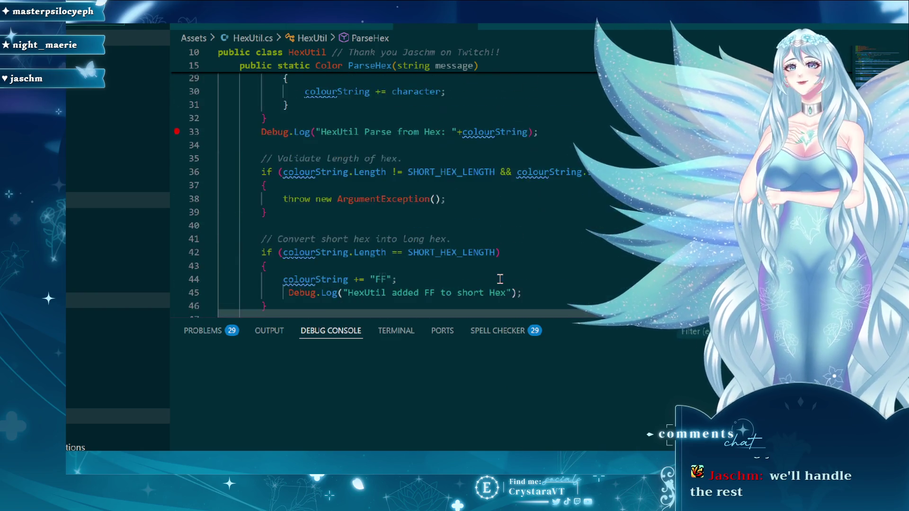
scroll(500, 279, up, 8)
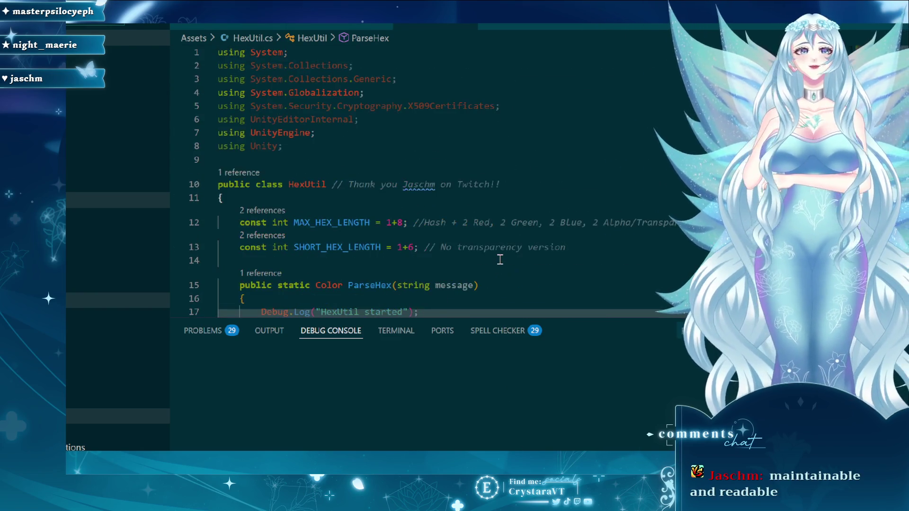
scroll(512, 266, down, 2)
scroll(512, 266, down, 9)
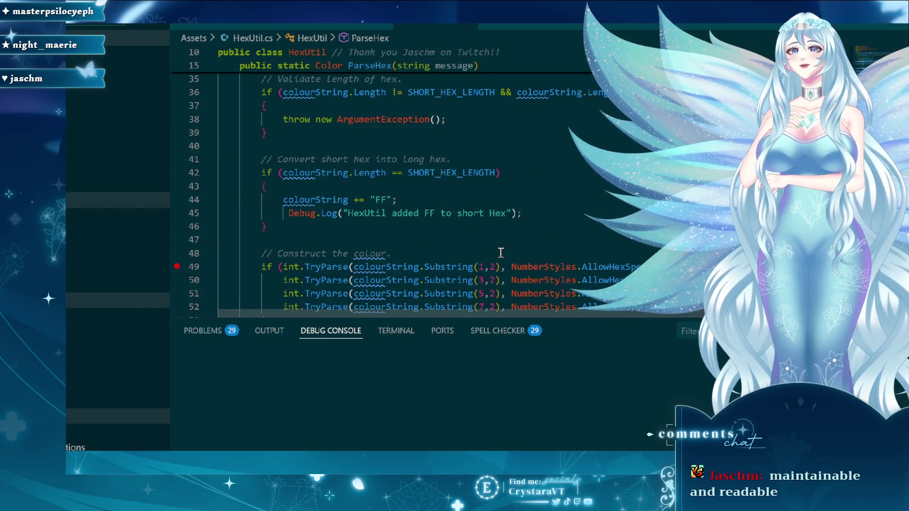
scroll(500, 257, up, 6)
scroll(501, 258, up, 3)
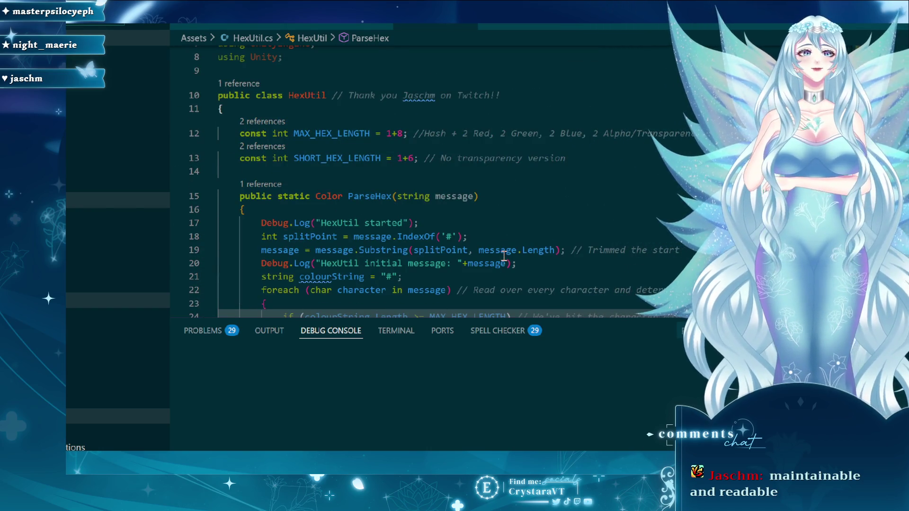
scroll(503, 250, down, 1)
scroll(458, 241, up, 3)
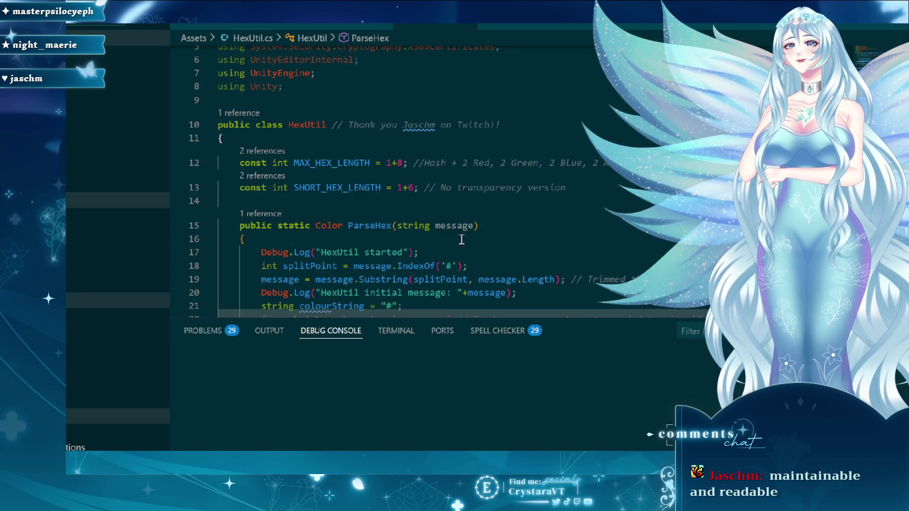
scroll(459, 241, down, 3)
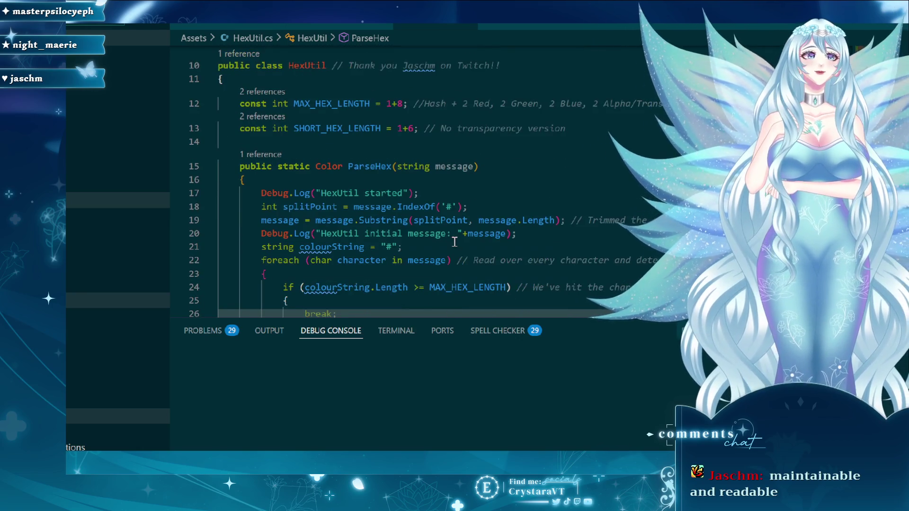
scroll(441, 228, down, 2)
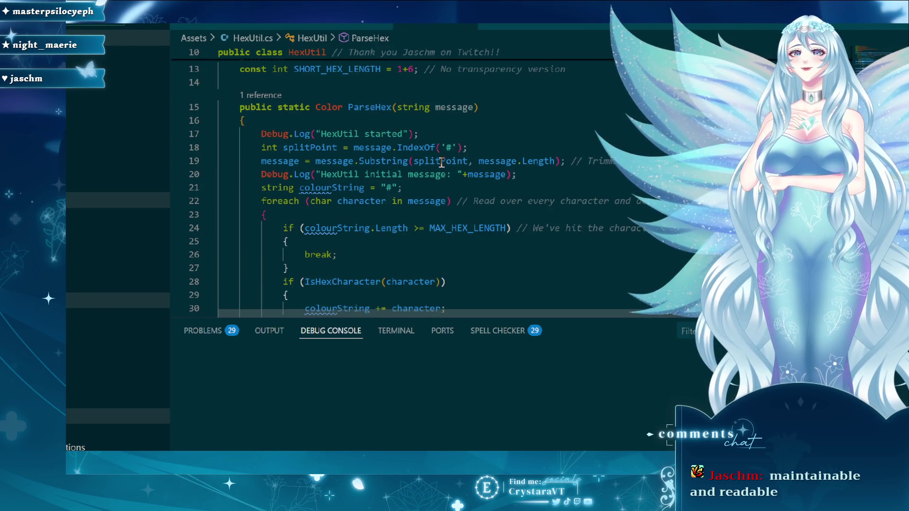
drag(419, 134, 185, 131)
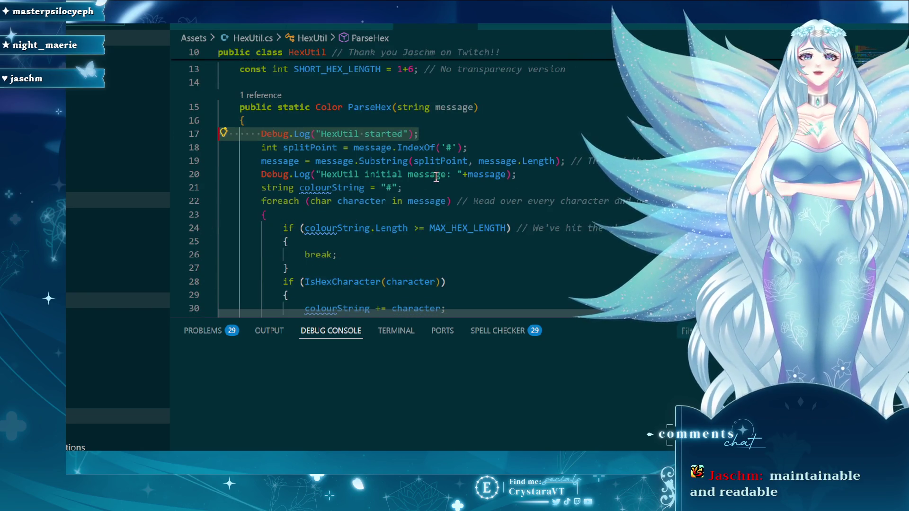
- Delete the HexUtil started, initial message and Parse from Hex Debug.Log lines
key(BackSpace)
key(BackSpace)
drag(517, 161, 226, 160)
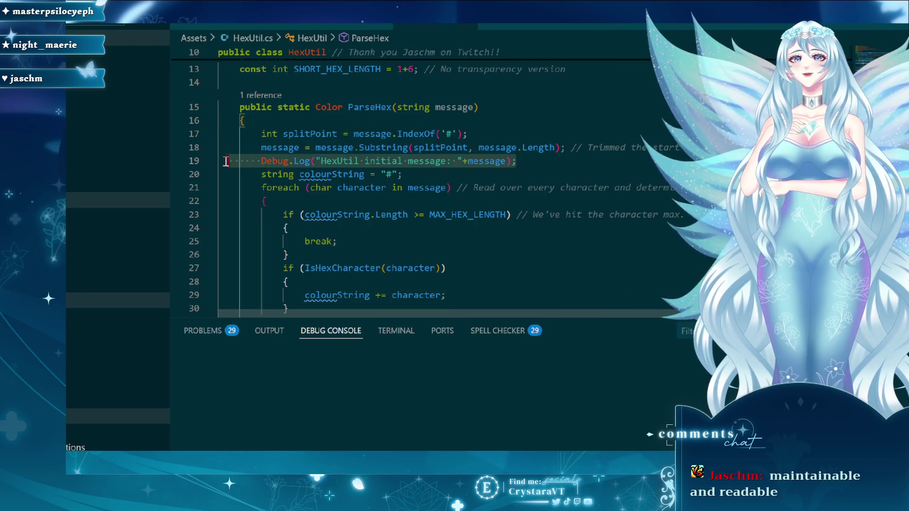
key(BackSpace)
key(BackSpace)
scroll(452, 168, down, 2)
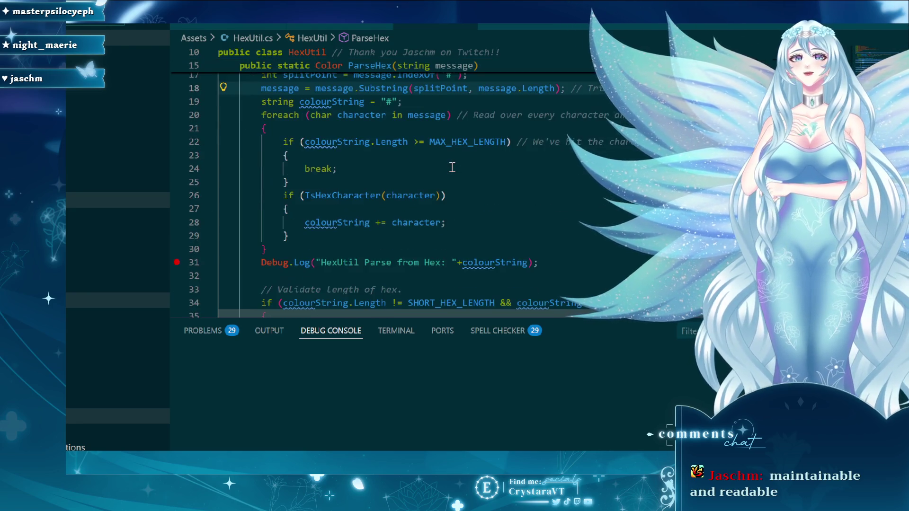
scroll(452, 167, down, 3)
drag(540, 174, 149, 179)
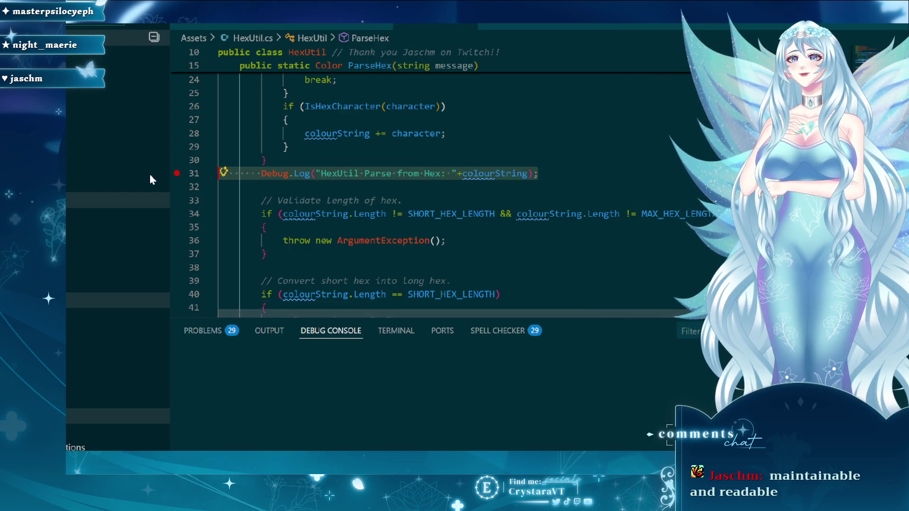
key(BackSpace)
scroll(415, 187, up, 5)
- Move the foreach trailing comment onto its own line above the loop and indent it
click(414, 188)
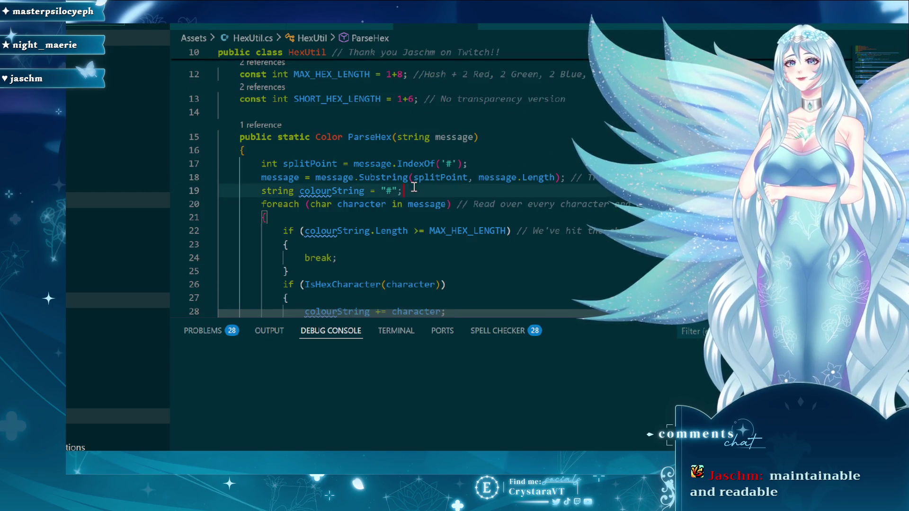
key(Return)
scroll(448, 197, down, 1)
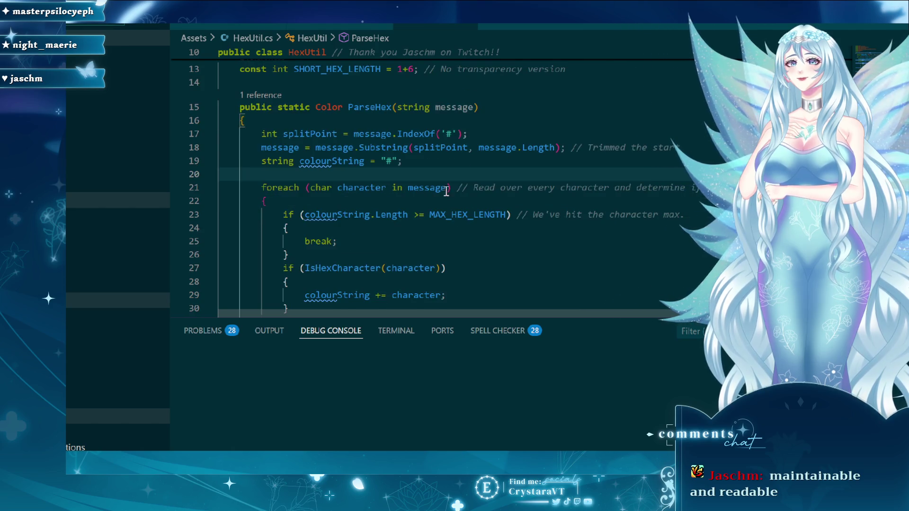
drag(452, 187, 667, 188)
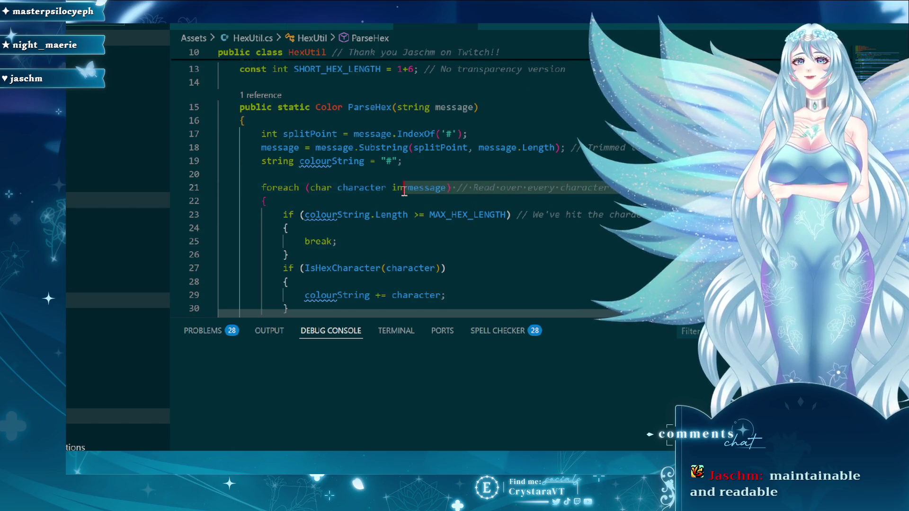
key(BackSpace)
click(440, 161)
key(Return)
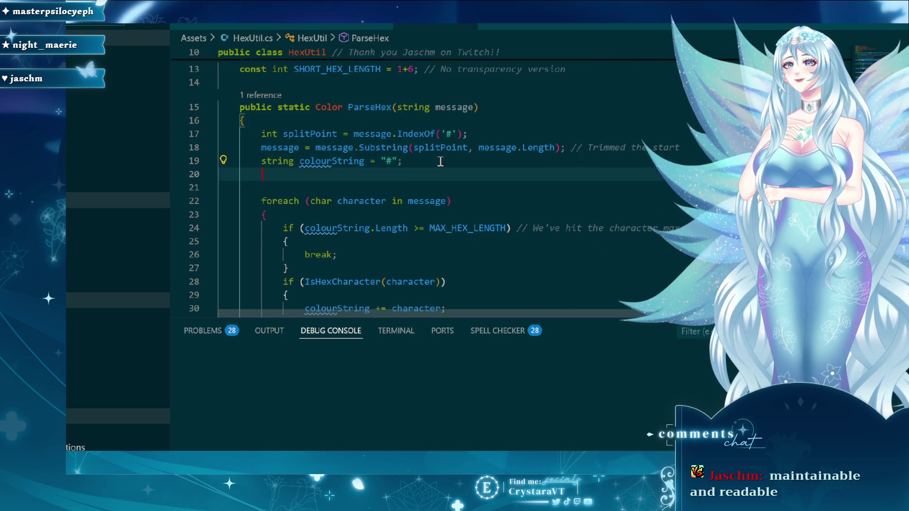
text(// Read over every character and determine if it belongs.)
key(Down)
key(Down)
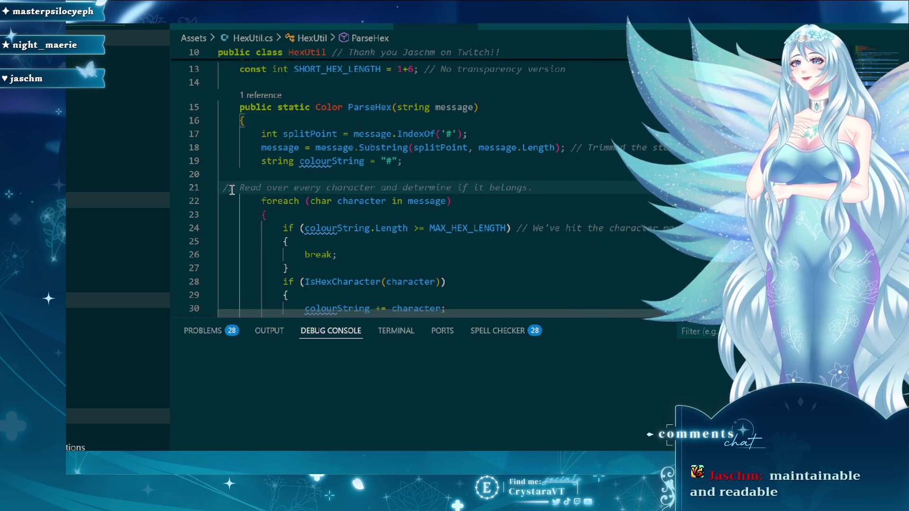
key(Home)
key(Tab)
key(Tab)
scroll(364, 198, down, 2)
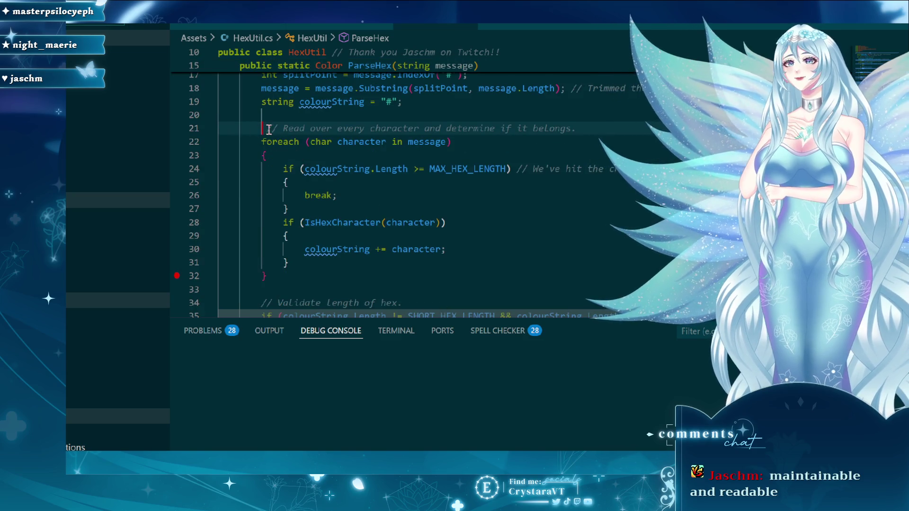
click(360, 169)
scroll(363, 179, down, 2)
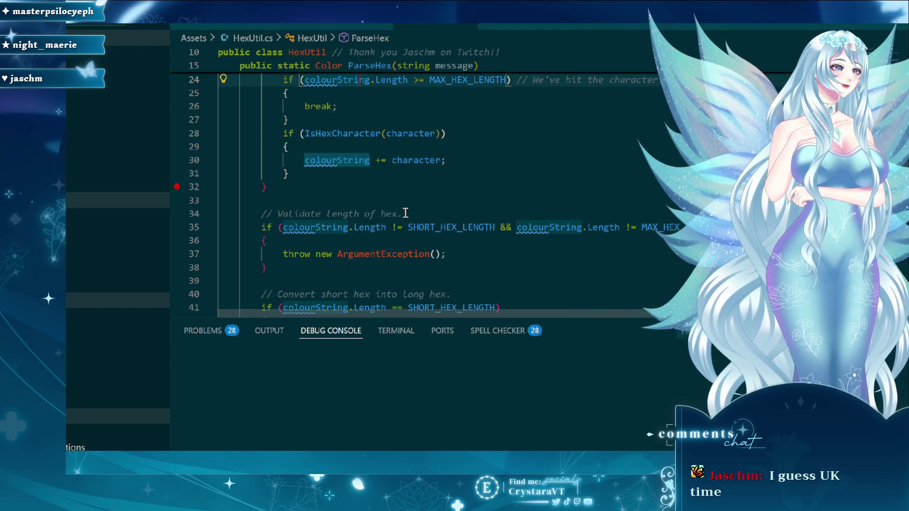
scroll(440, 216, down, 1)
scroll(442, 215, up, 5)
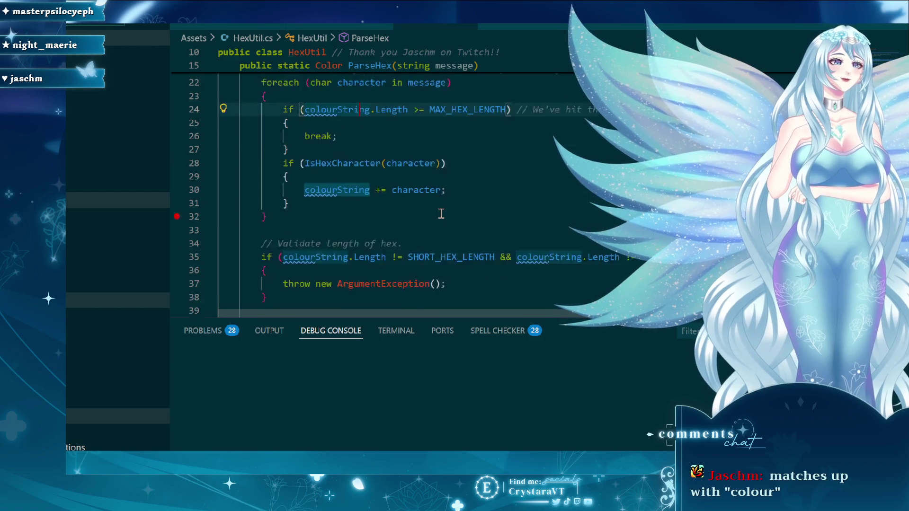
scroll(443, 214, up, 1)
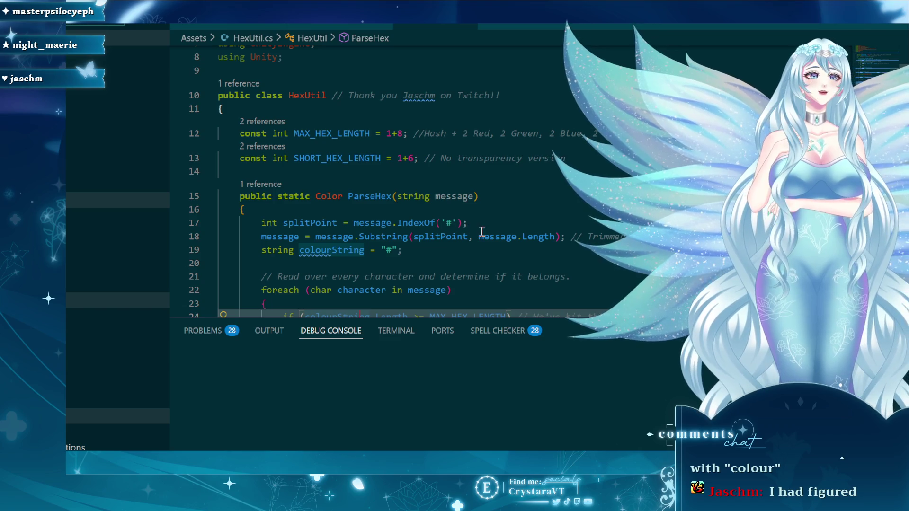
scroll(508, 232, up, 2)
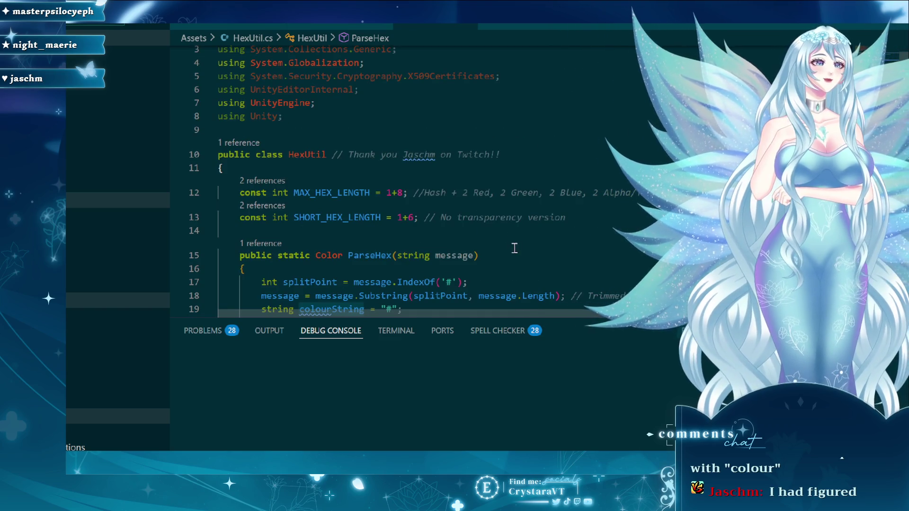
scroll(562, 304, down, 6)
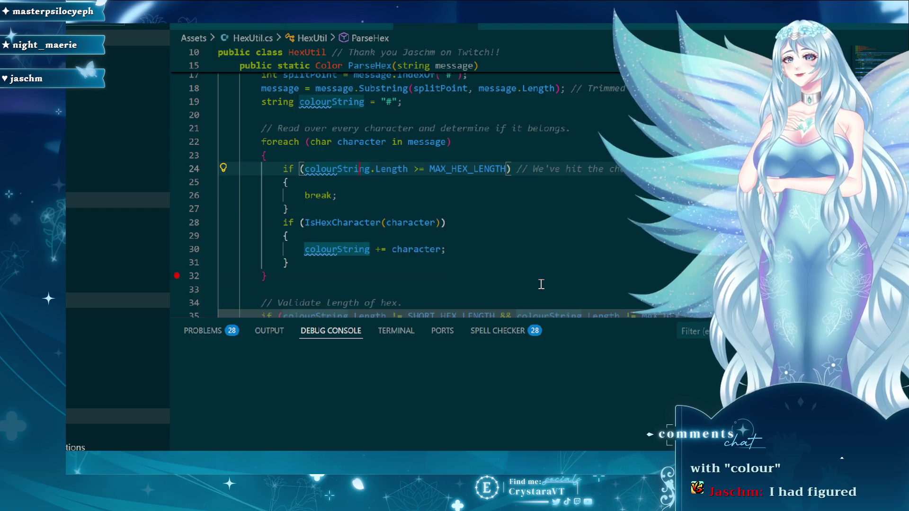
click(408, 219)
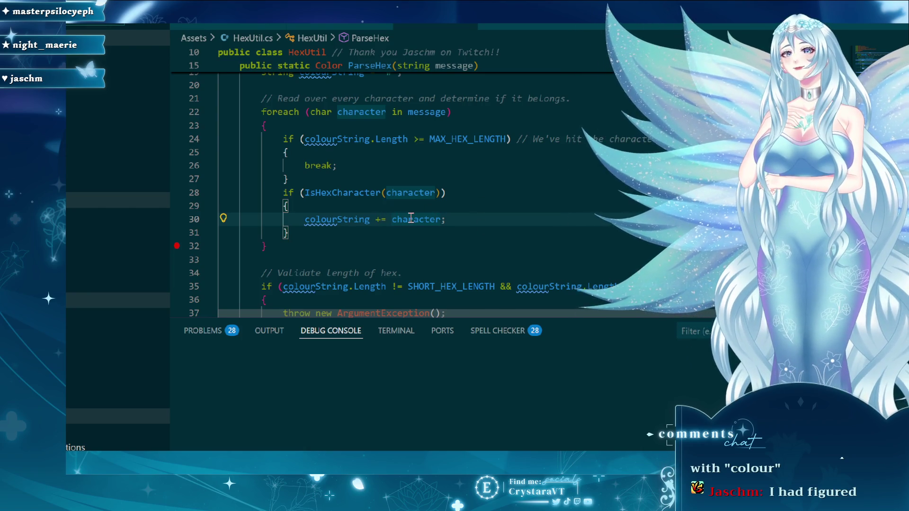
mouse_move(411, 219)
scroll(379, 222, up, 2)
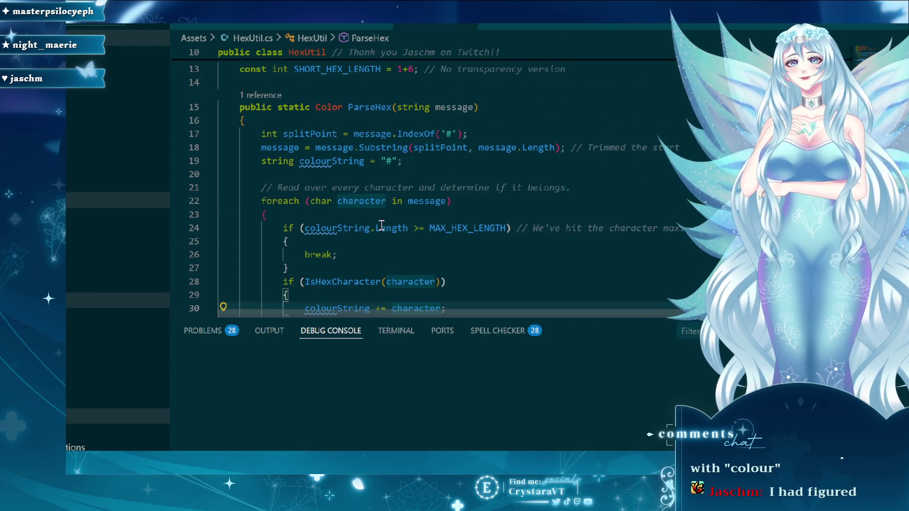
scroll(490, 234, down, 5)
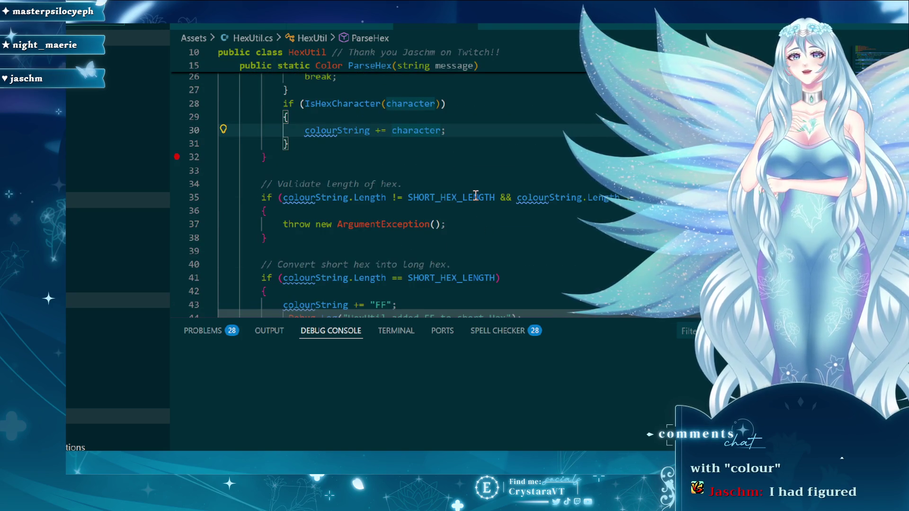
scroll(476, 195, up, 2)
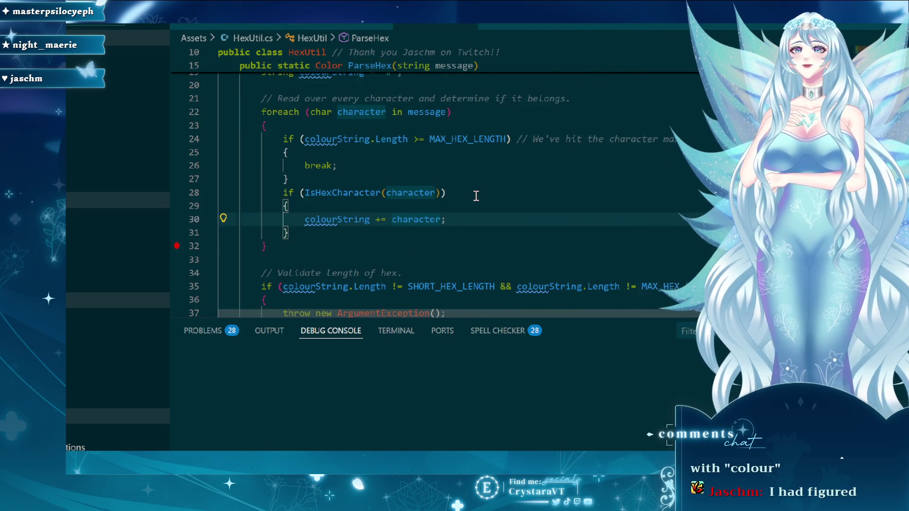
scroll(475, 195, up, 1)
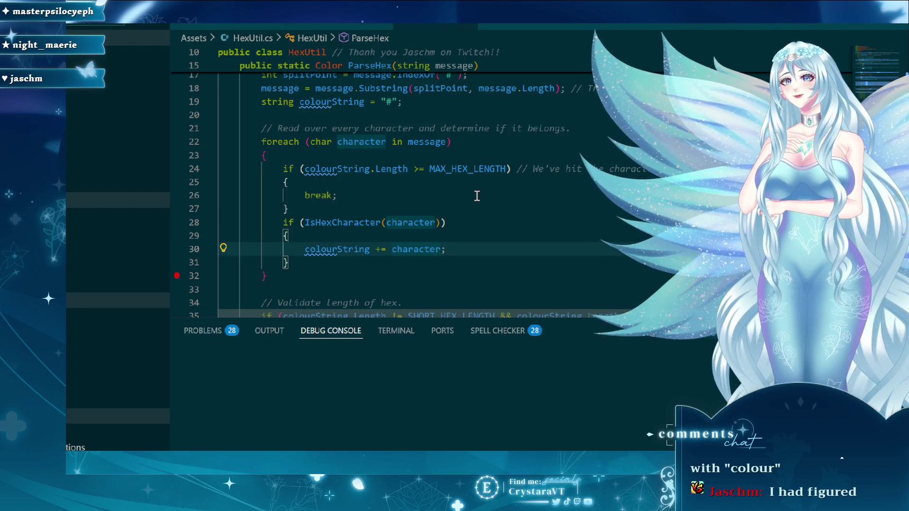
scroll(474, 194, up, 1)
click(301, 226)
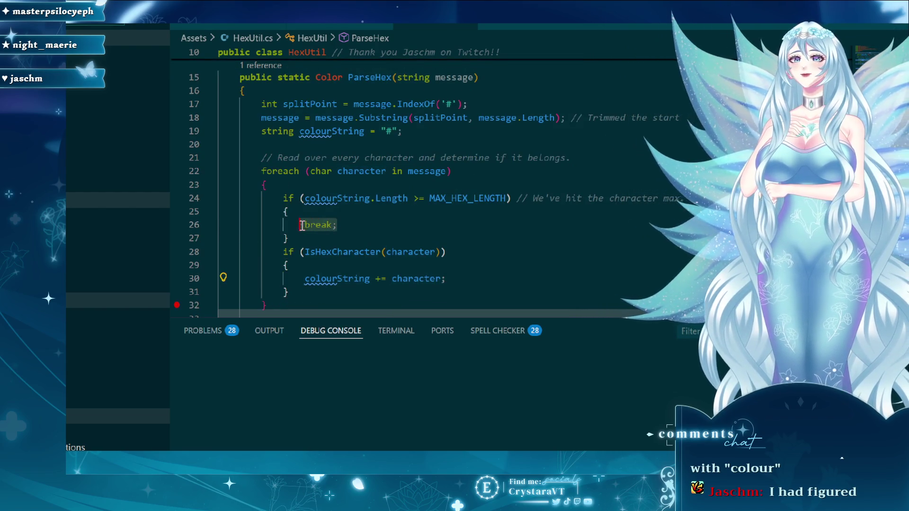
click(310, 225)
scroll(398, 216, down, 1)
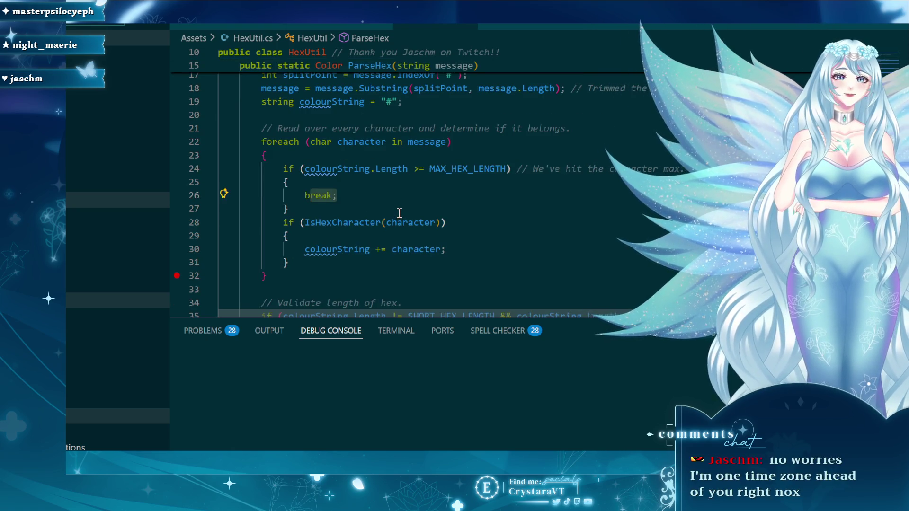
click(306, 195)
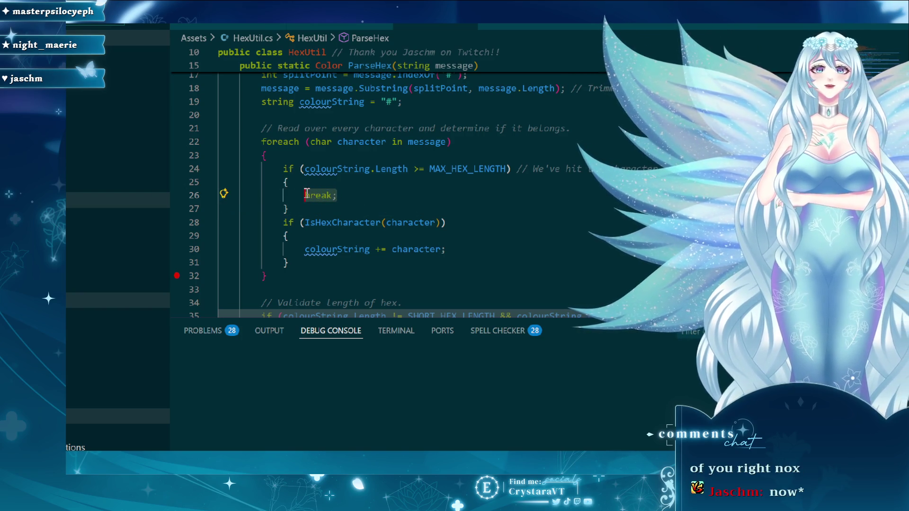
click(366, 196)
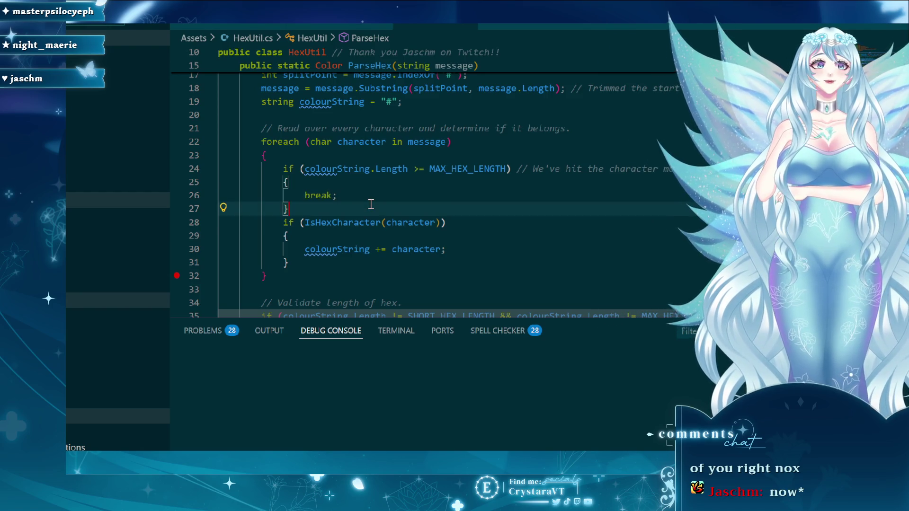
scroll(366, 197, down, 2)
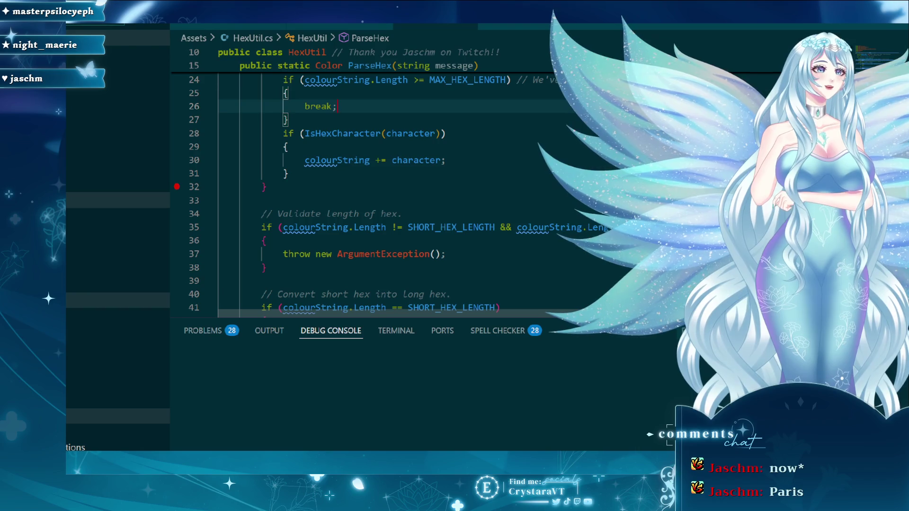
scroll(635, 238, down, 2)
scroll(635, 238, down, 1)
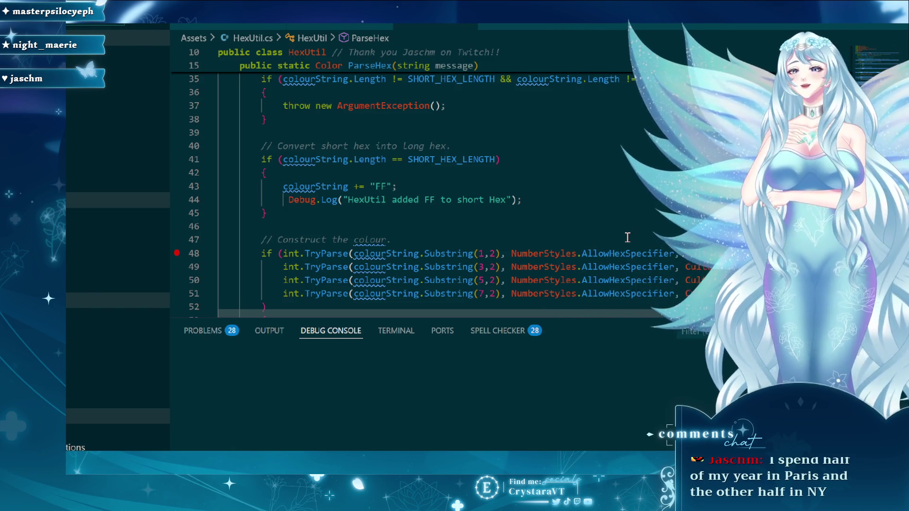
scroll(588, 258, up, 4)
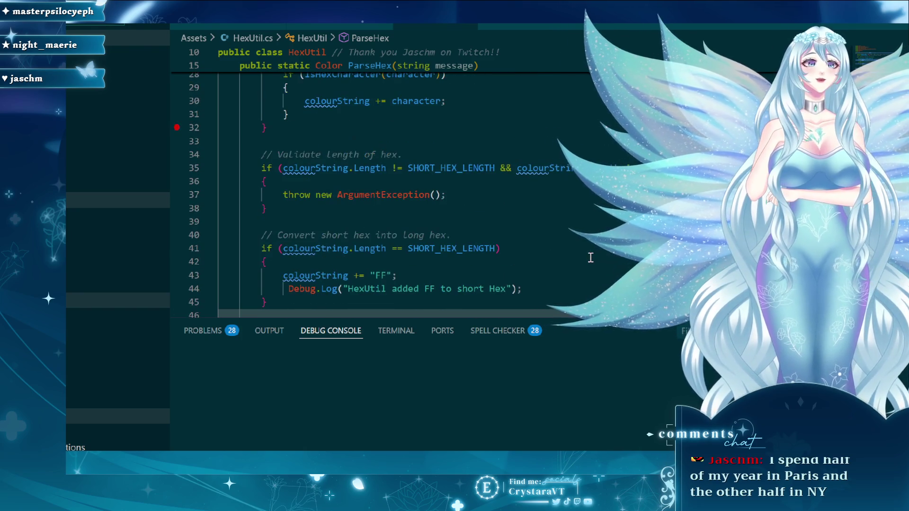
scroll(588, 258, up, 2)
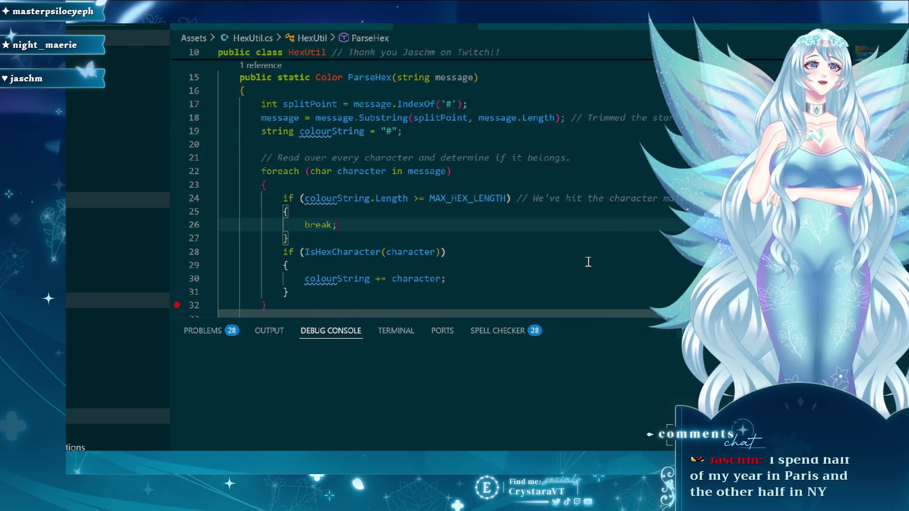
scroll(588, 262, up, 3)
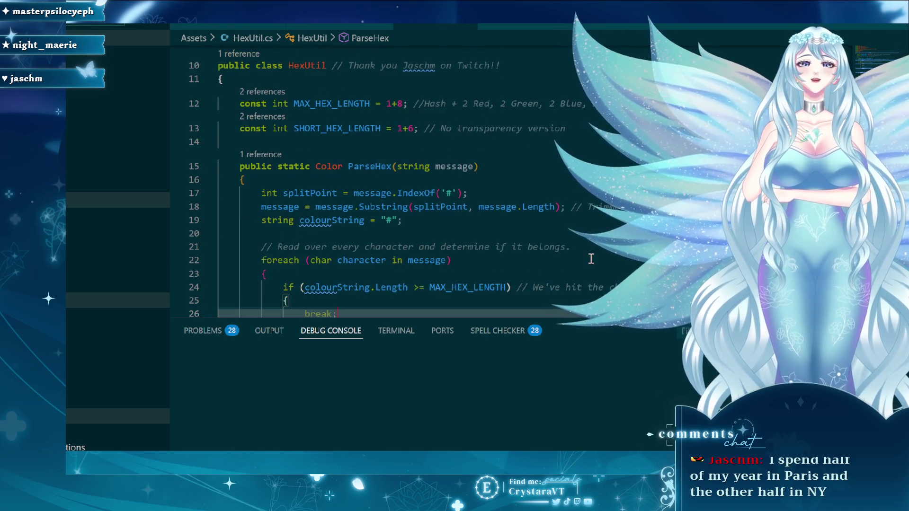
scroll(591, 258, down, 8)
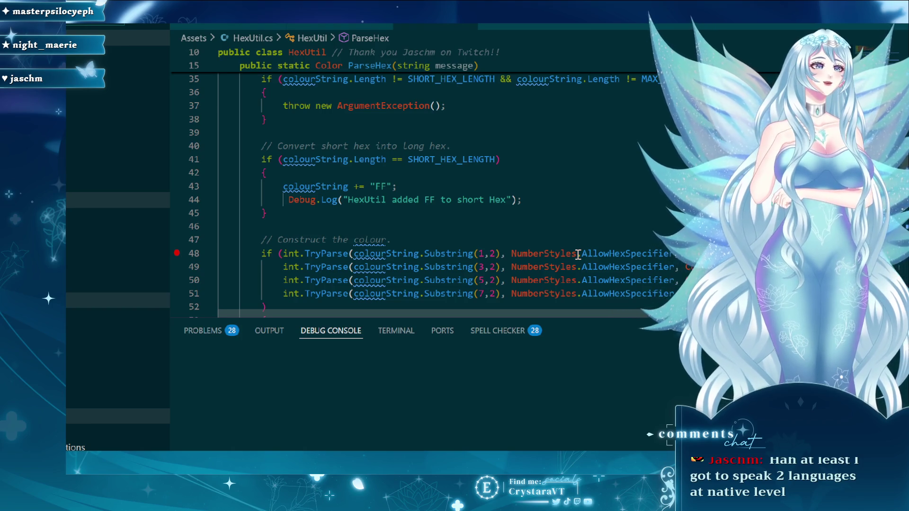
- Scroll to the end of HexUtil.cs to review the IsHexCharacter method
scroll(626, 207, down, 10)
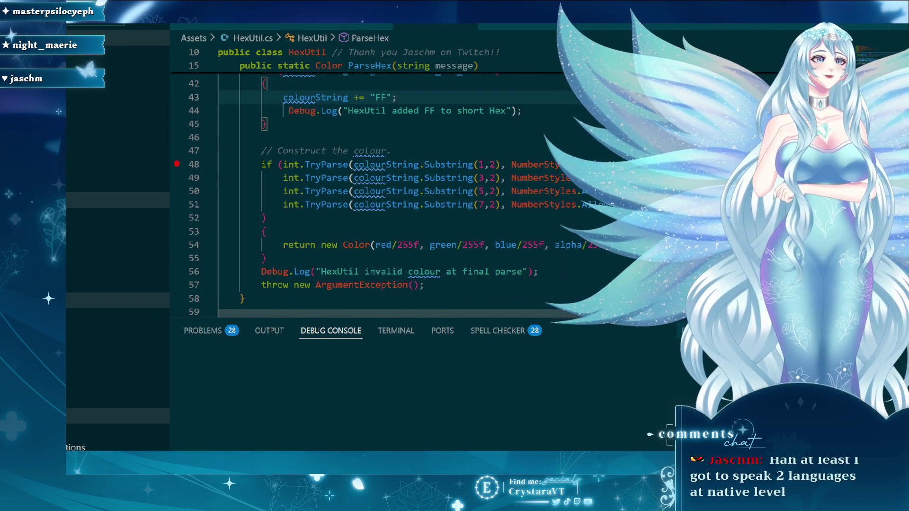
scroll(634, 247, up, 6)
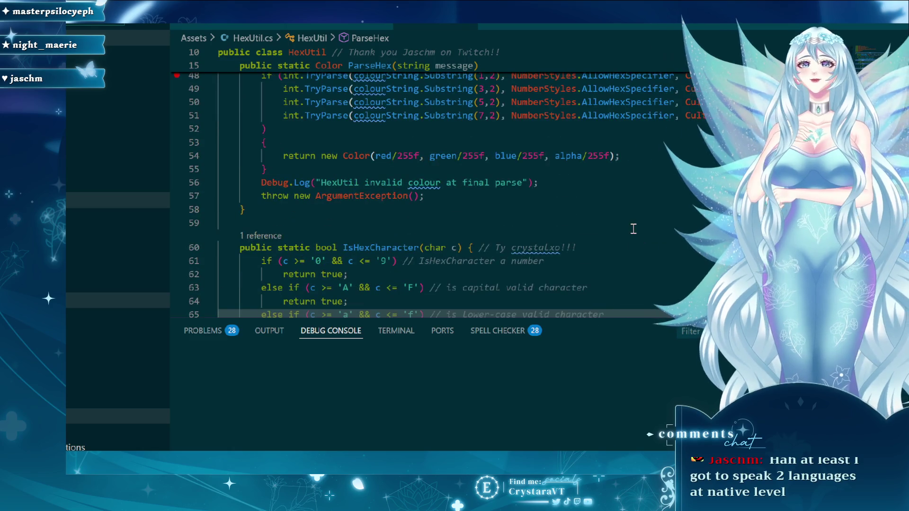
scroll(634, 229, down, 2)
scroll(635, 229, down, 2)
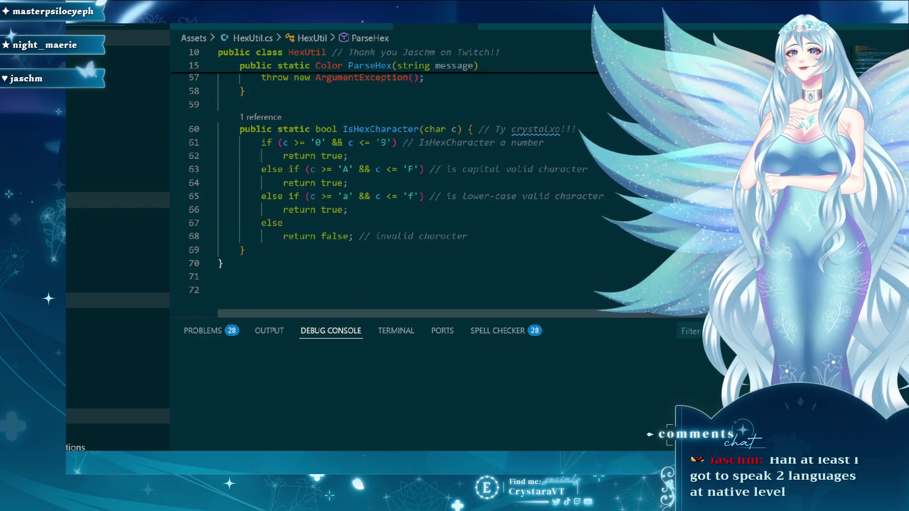
scroll(640, 138, up, 3)
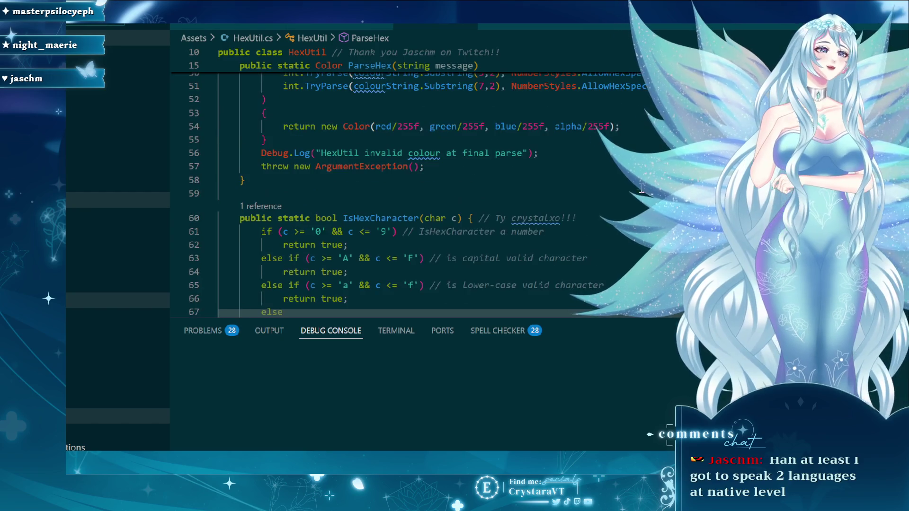